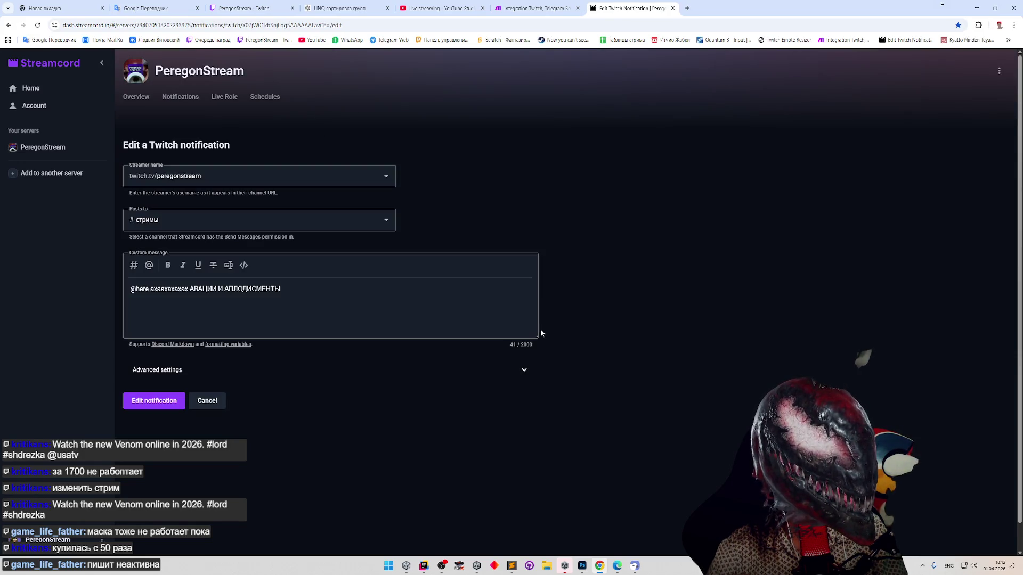
Replace the Twitch notification's custom message with the Venom 2026 announcement and save the notification.
left_click_drag(283, 289, 105, 293)
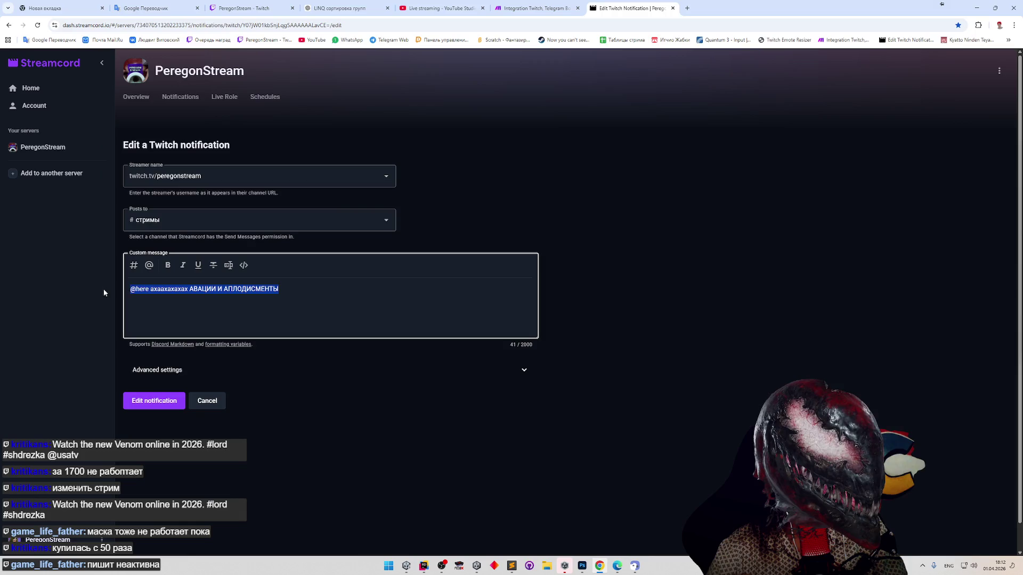
type("Watch the new Venom online in 2026. #lord #shdrezka")
left_click(166, 400)
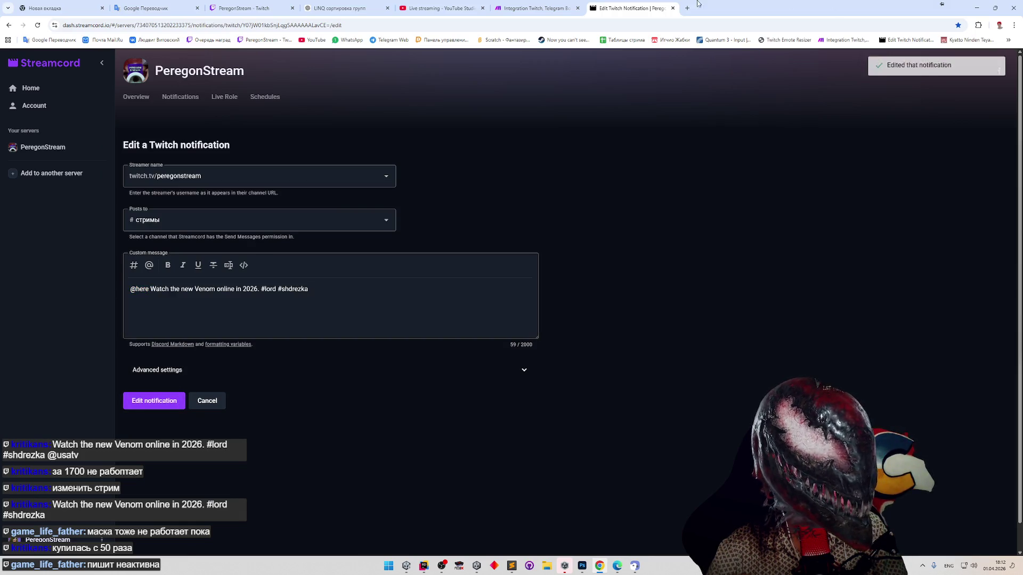
left_click(533, 7)
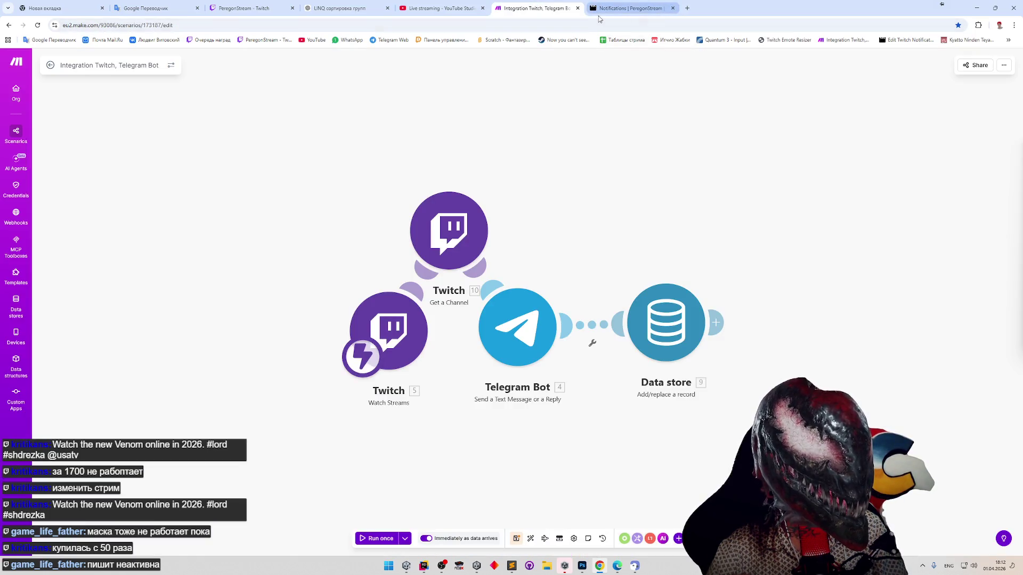
Close the make.com tab without saving, close the Streamcord tab, and minimise Chrome.
left_click(577, 8)
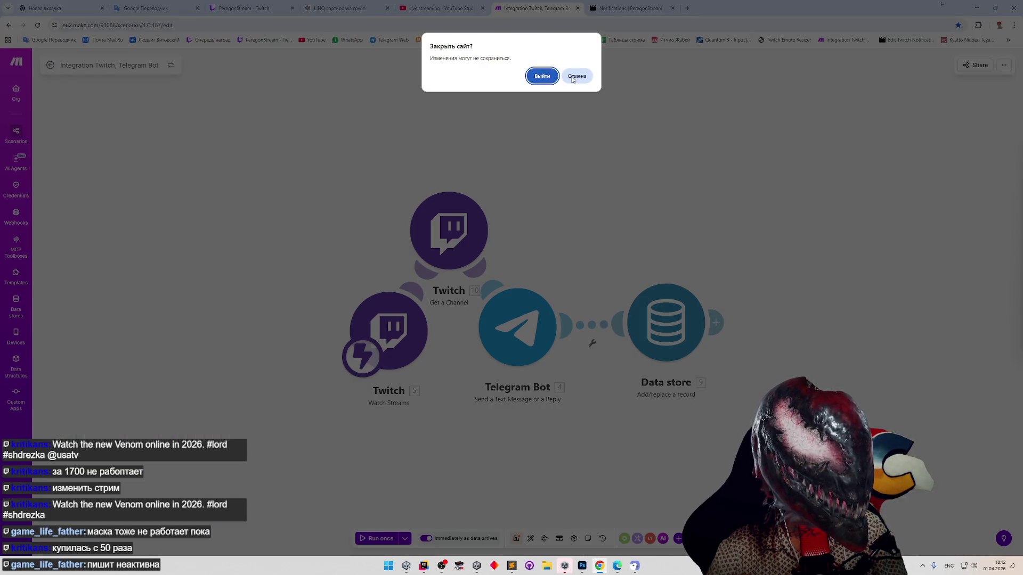
left_click(573, 78)
left_click(578, 9)
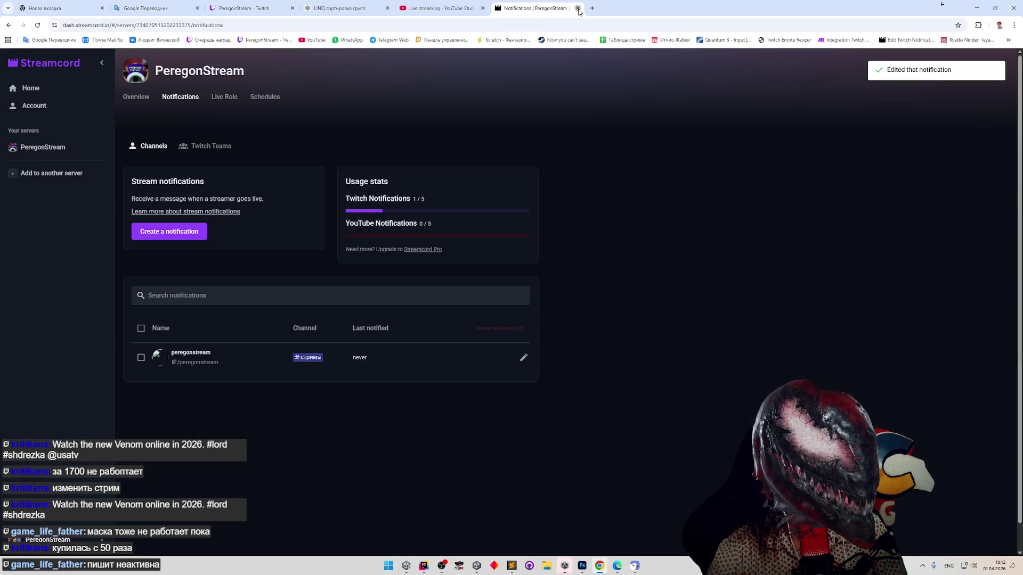
left_click(578, 8)
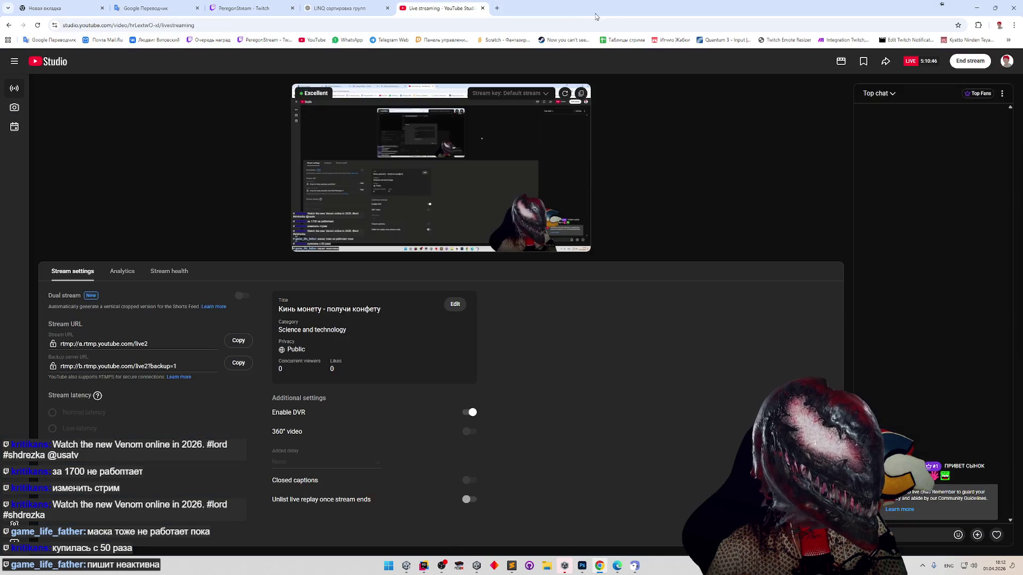
left_click(976, 9)
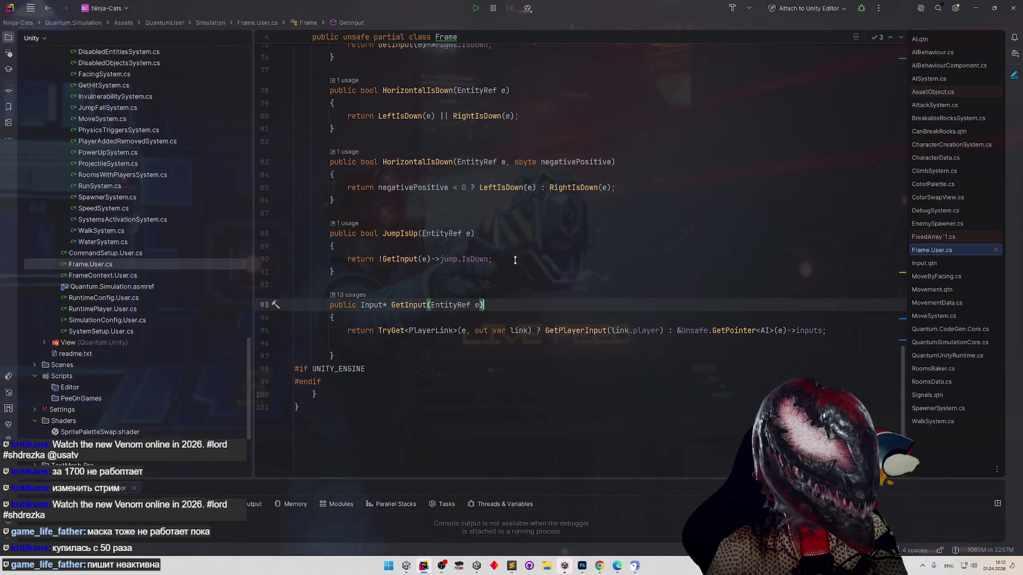
Open ClimbSystem.cs and CharacterCreationSystem.cs from the Rider project tree.
scroll(521, 235, "up", 10)
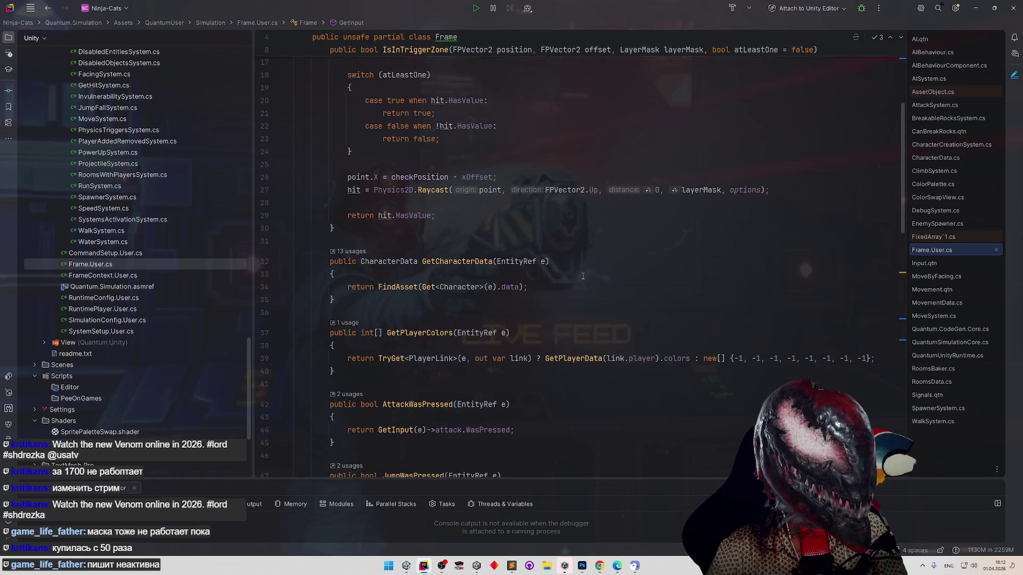
left_click(587, 263)
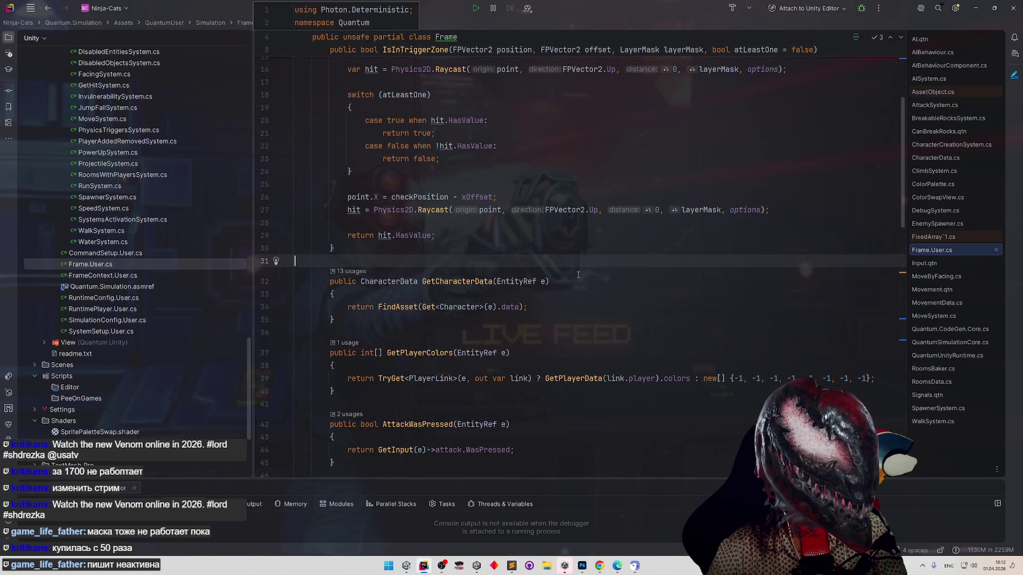
scroll(224, 298, "up", 5)
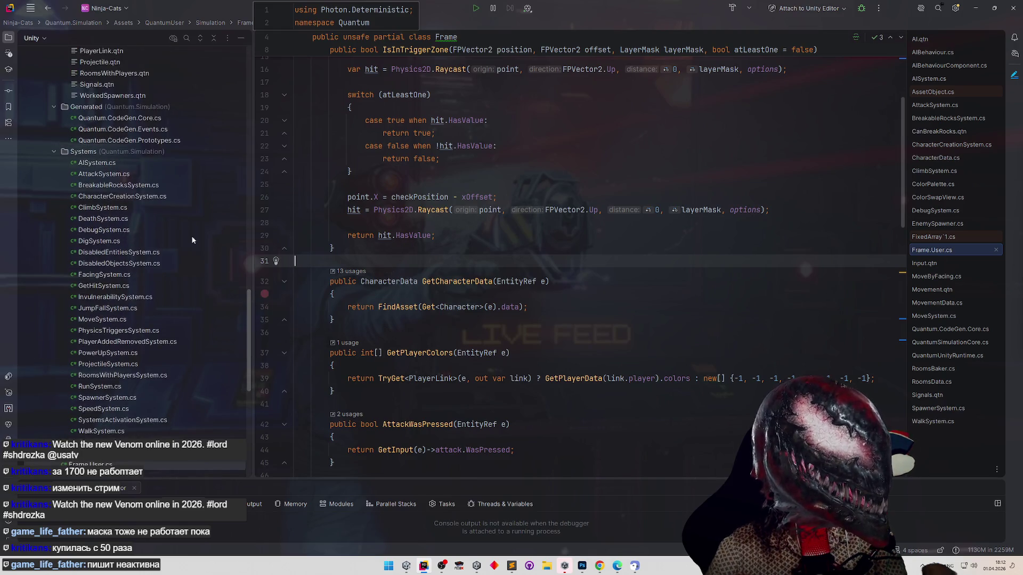
double_click(120, 207)
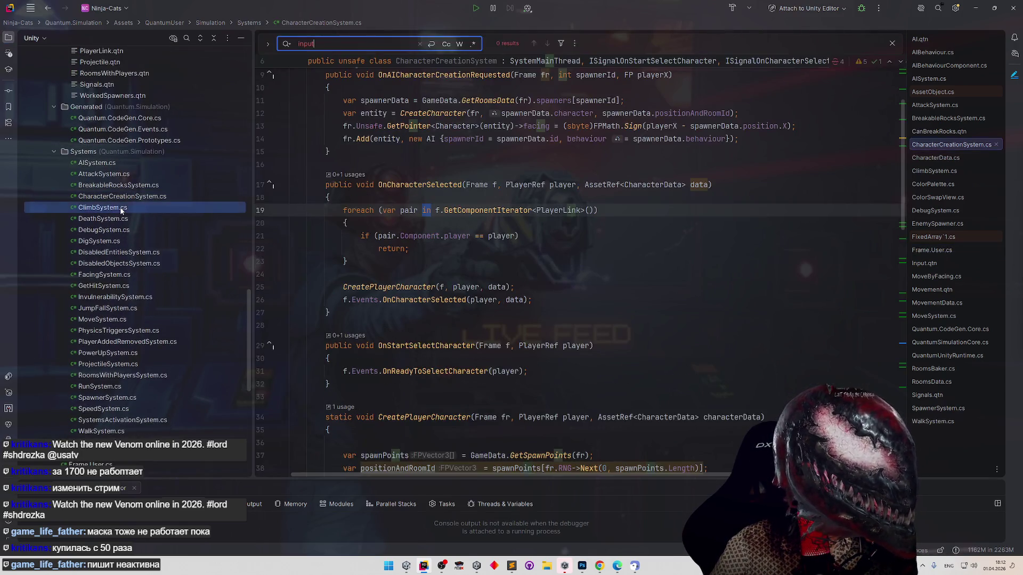
double_click(120, 196)
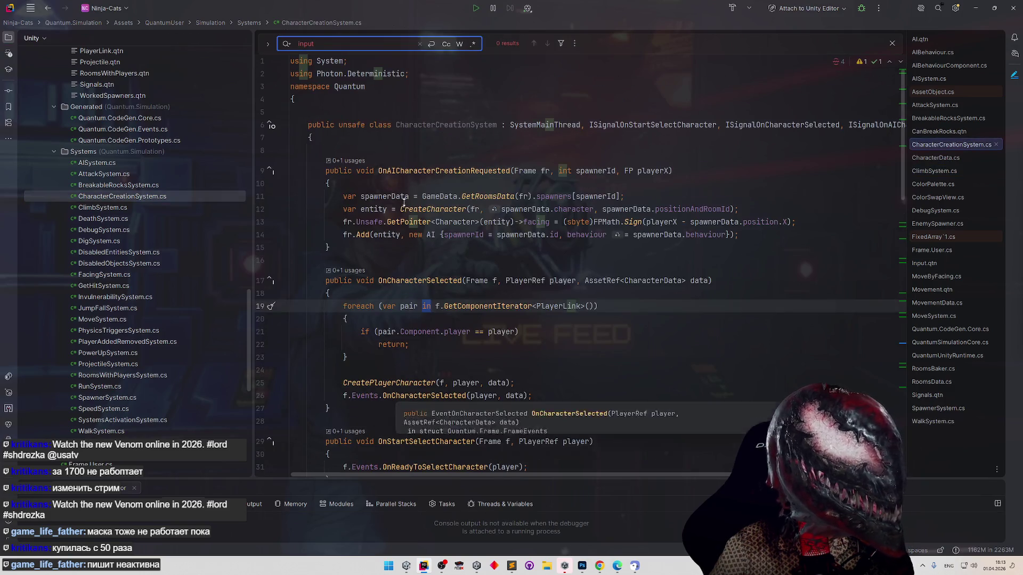
Inspect the PlayerLink field in ClimbSystem's Filter struct, then return to CharacterCreationSystem.cs.
key("ctrl+Tab")
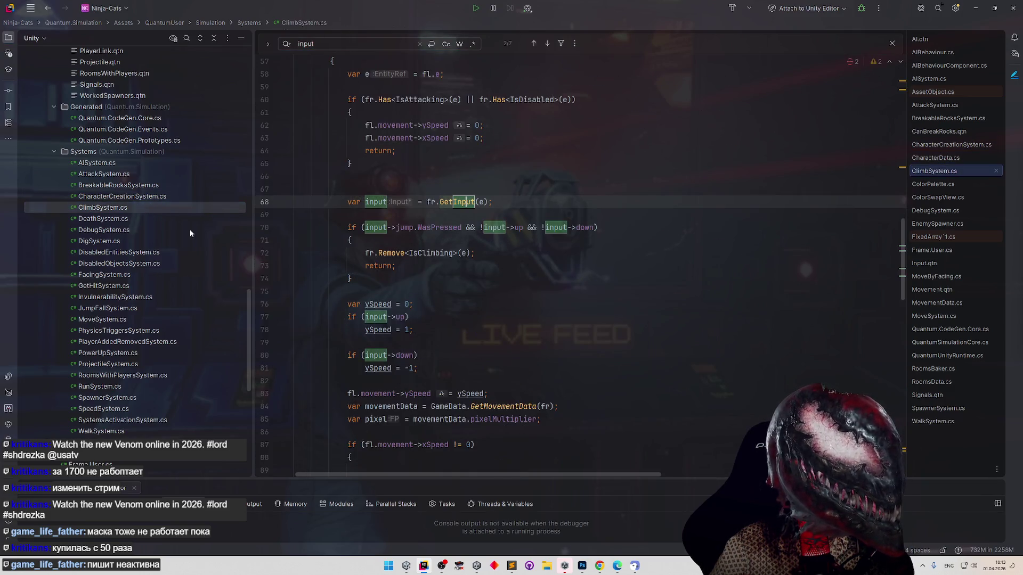
scroll(447, 427, "down", 5)
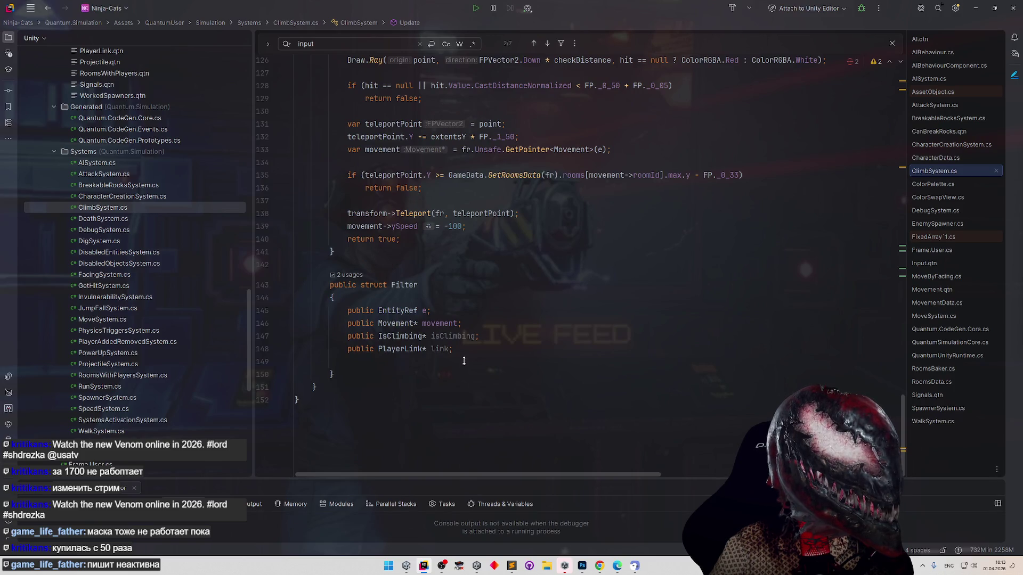
left_click_drag(469, 350, 268, 354)
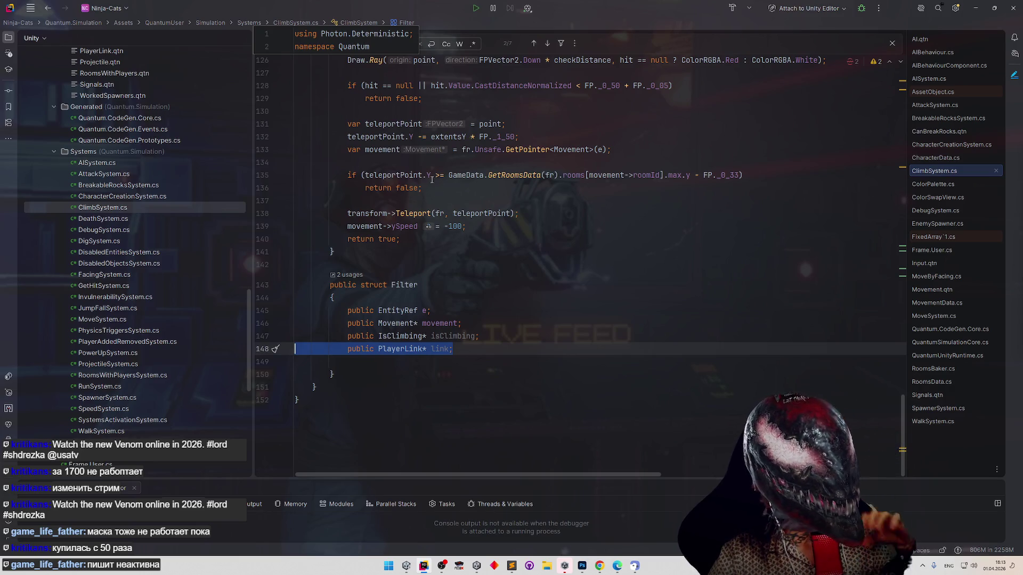
double_click(399, 348)
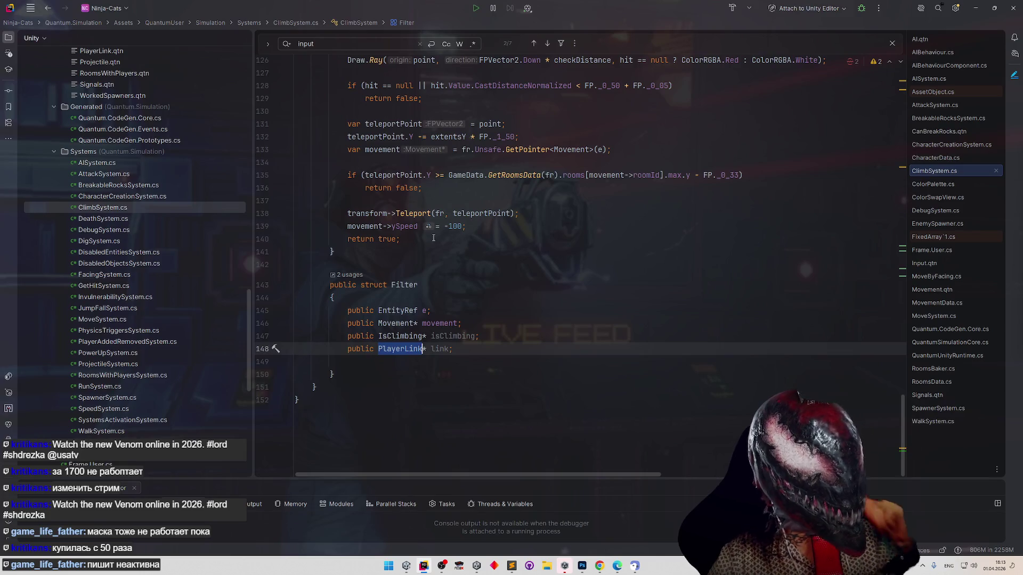
type("Ch")
key("ctrl+z")
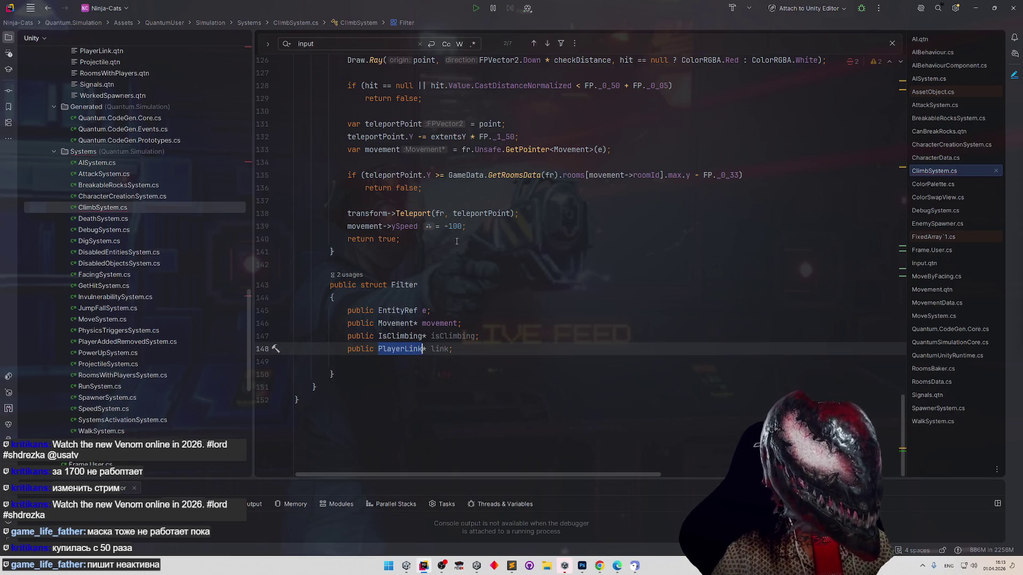
double_click(101, 197)
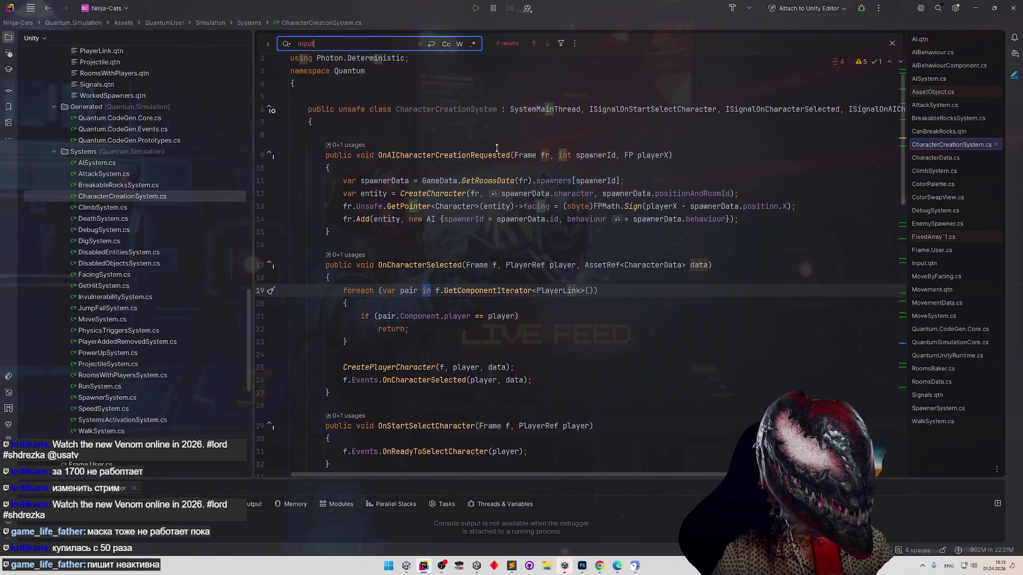
Look through the BreakableRocks, Climb, Death, Debug and Dig system scripts.
scroll(499, 392, "down", 15)
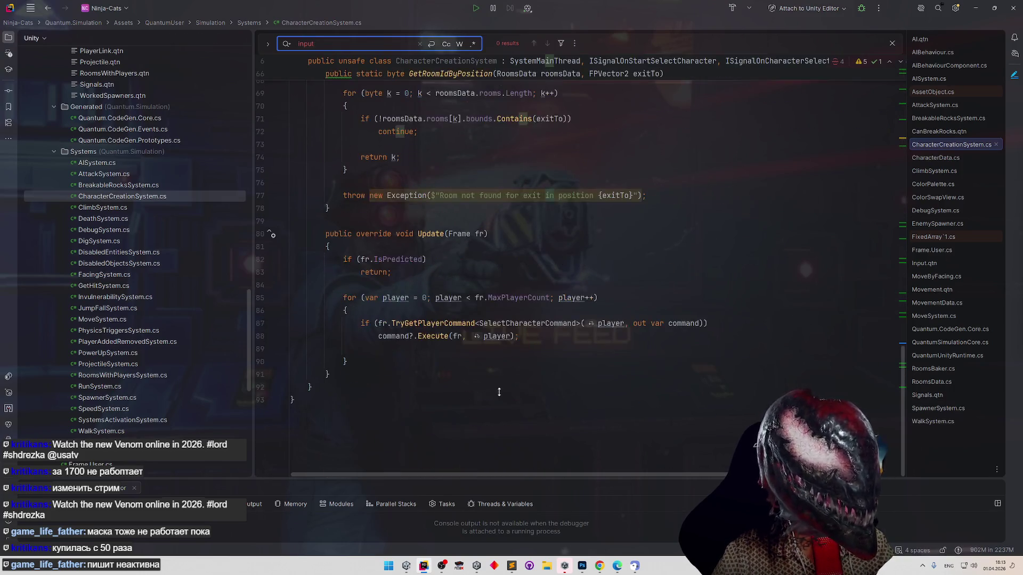
double_click(107, 186)
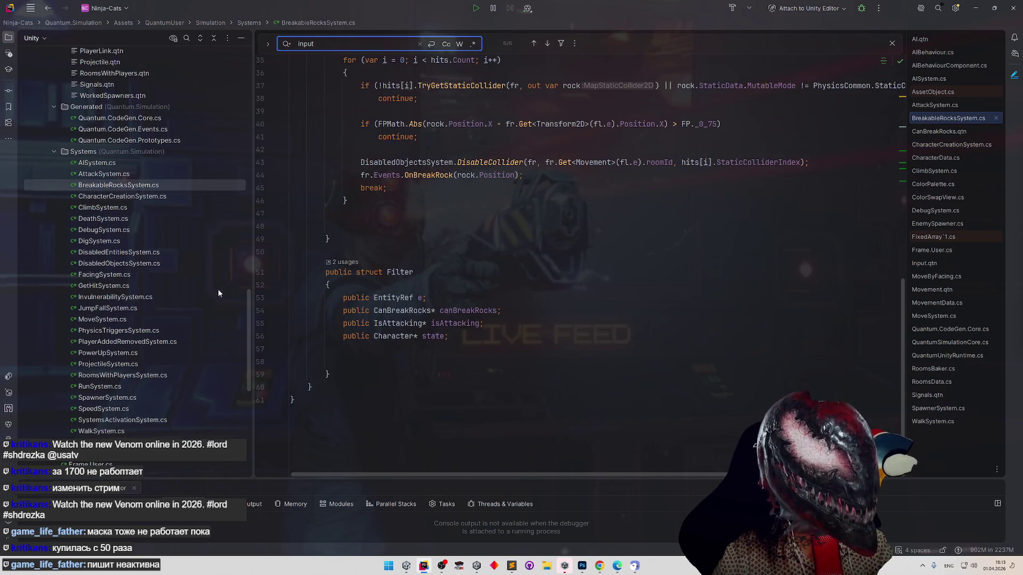
left_click(135, 198)
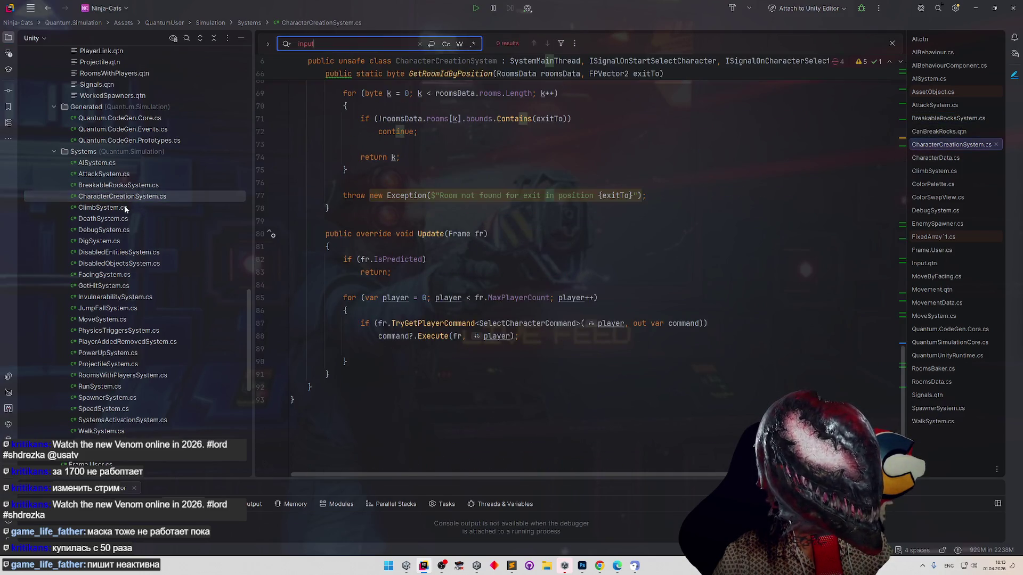
left_click(107, 207)
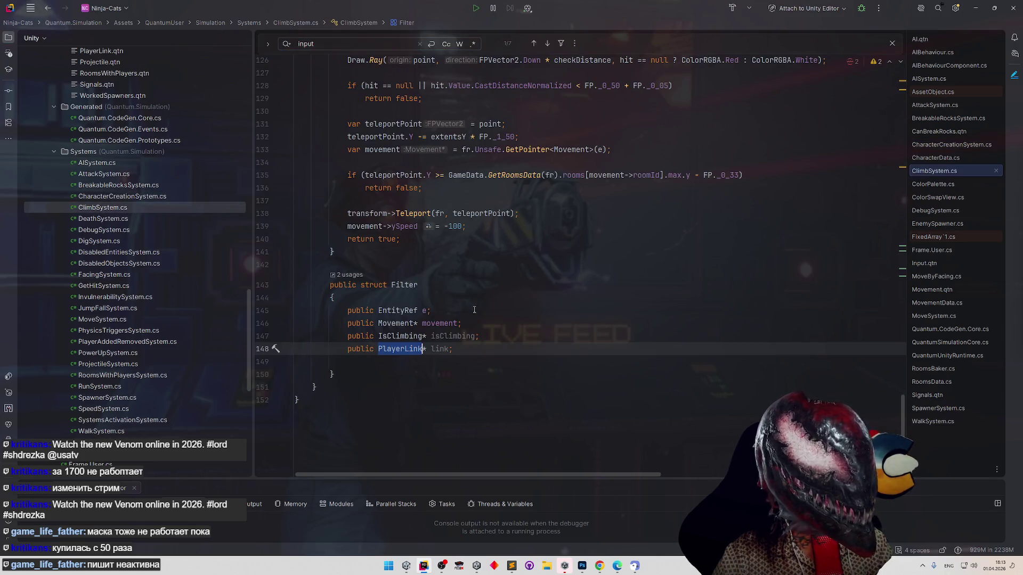
left_click(125, 219)
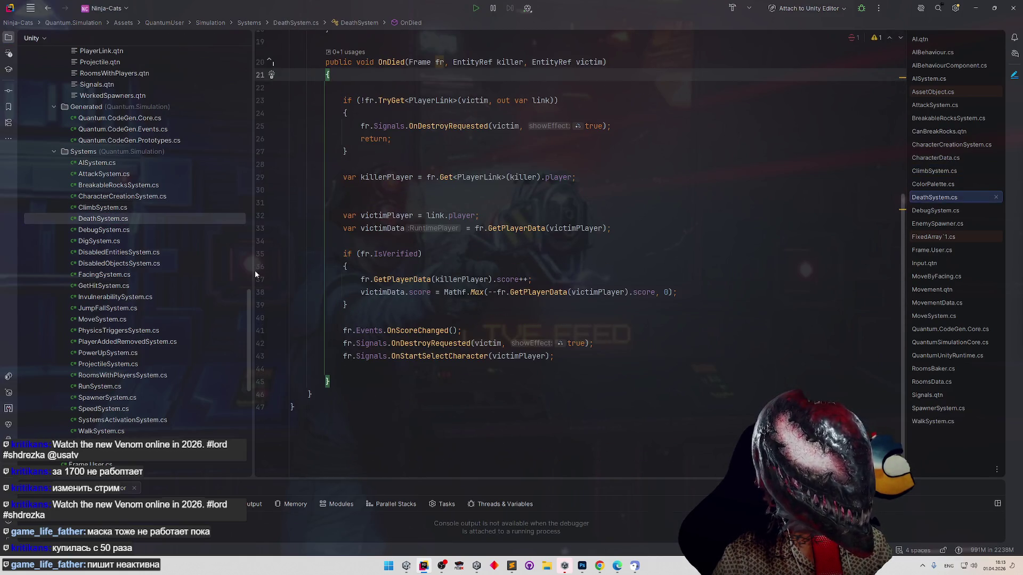
left_click(202, 230)
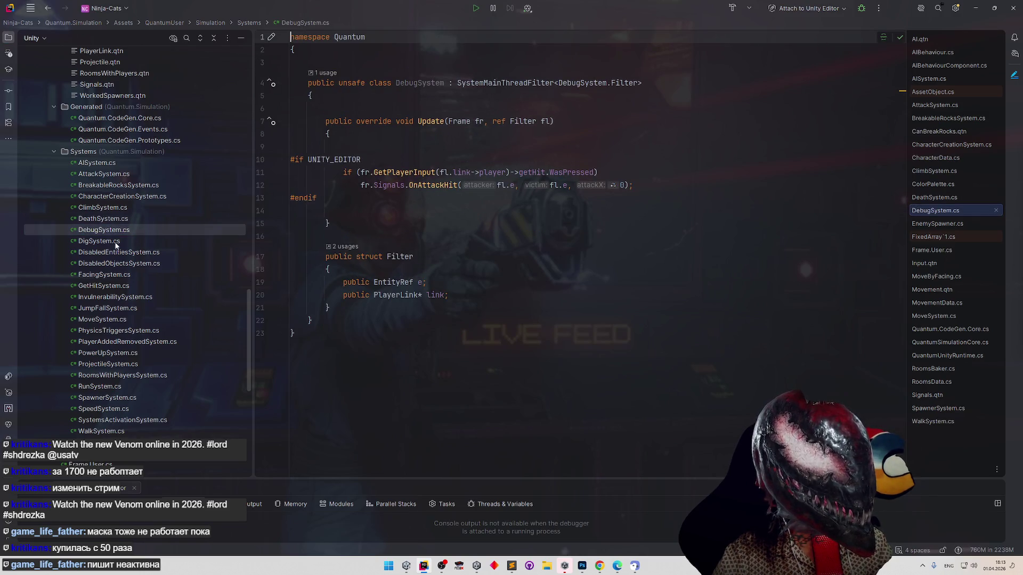
left_click(117, 243)
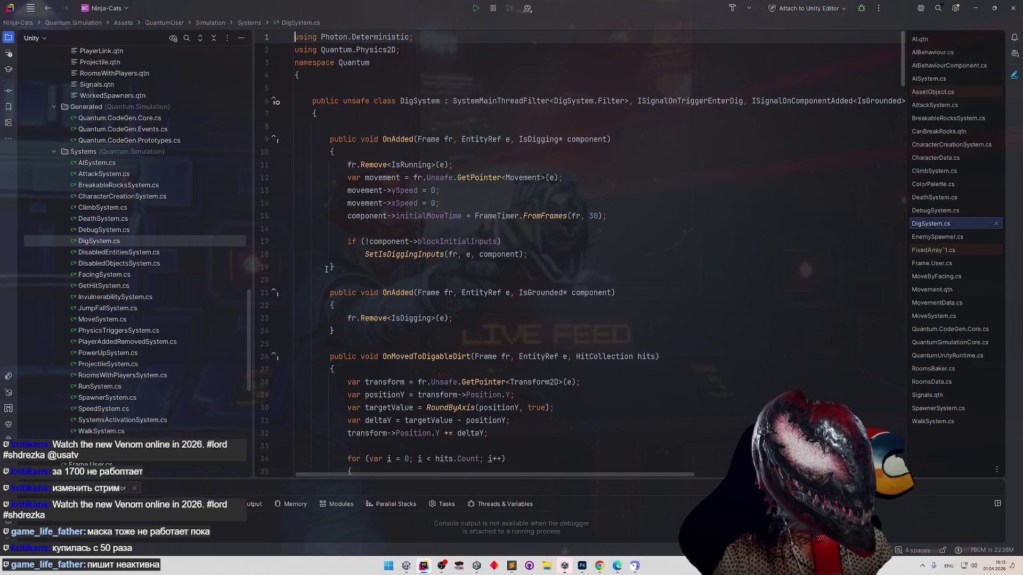
left_click(155, 234)
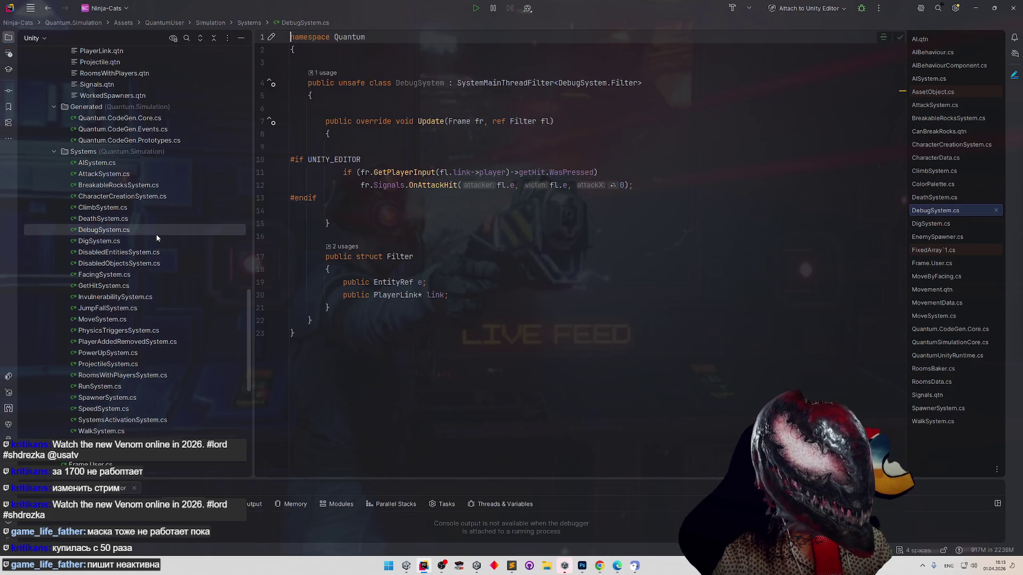
left_click(156, 241)
scroll(340, 277, "down", 20)
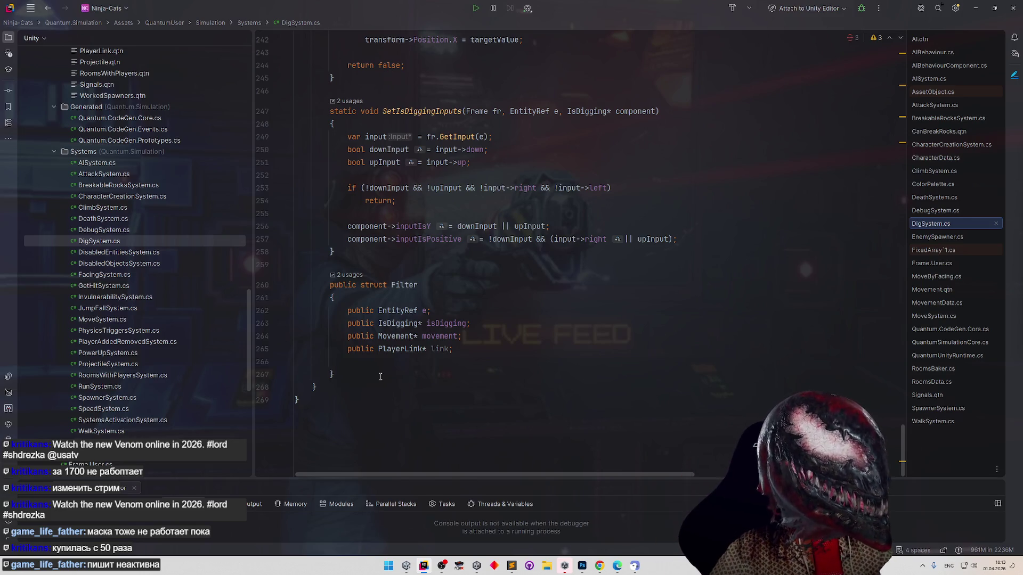
Open the DisabledEntities, DisabledObjects and Facing system scripts in turn.
double_click(154, 253)
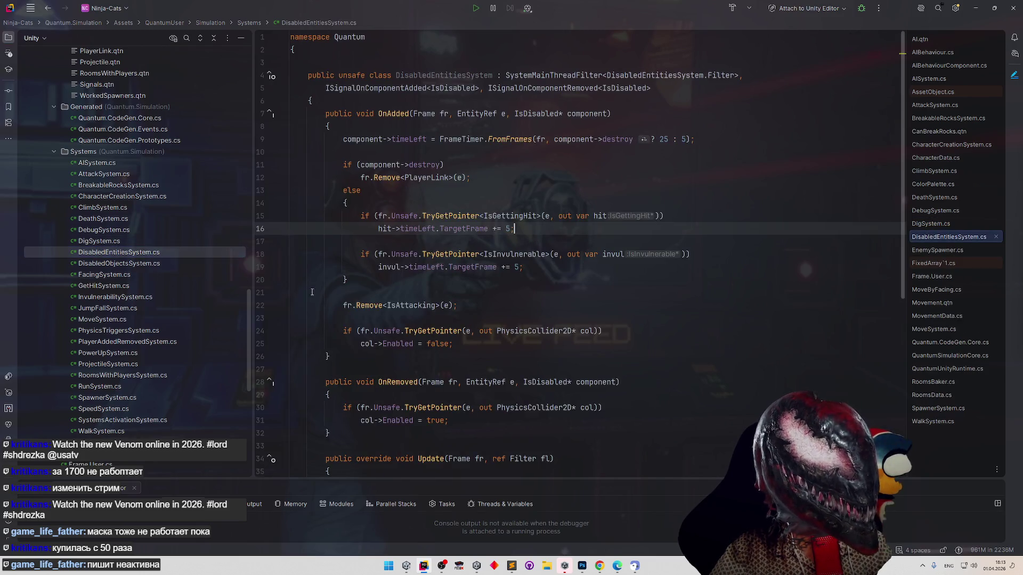
scroll(323, 299, "down", 2)
scroll(322, 299, "down", 6)
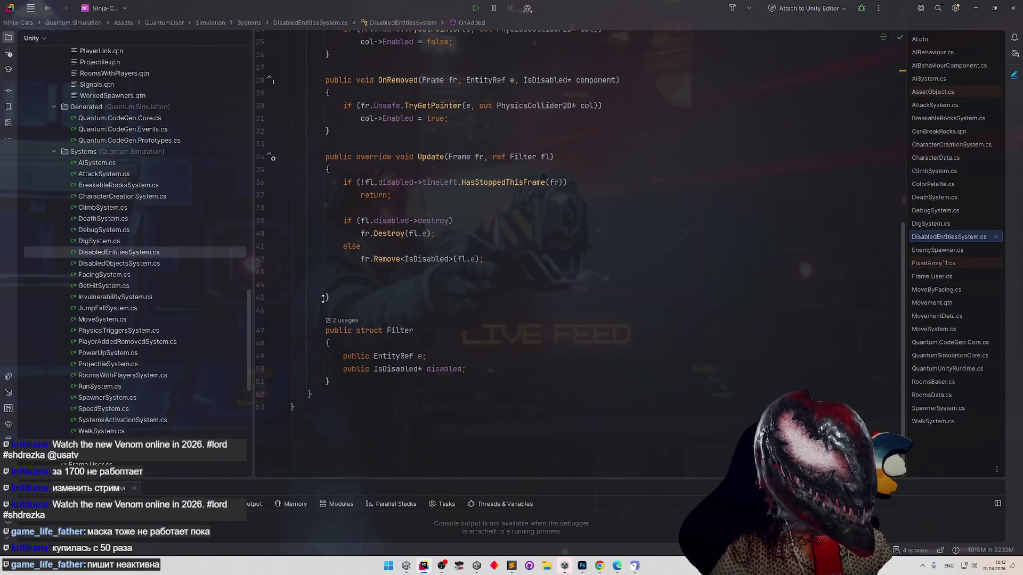
double_click(152, 263)
scroll(347, 401, "down", 2)
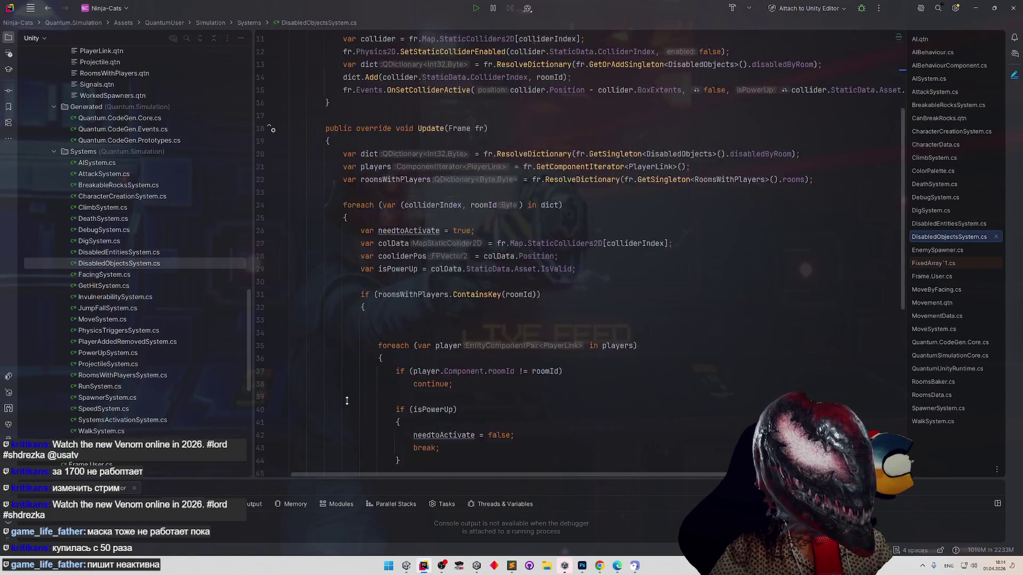
scroll(347, 401, "down", 5)
double_click(199, 274)
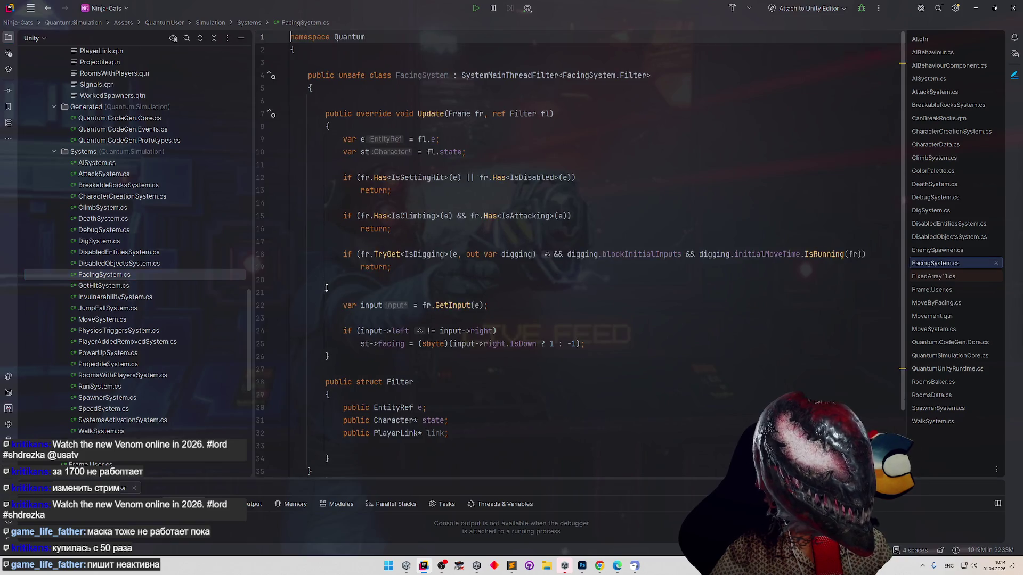
Delete the PlayerLink field from FacingSystem's Filter struct.
scroll(327, 286, "down", 2)
mouse_move(456, 355)
left_mouse_down()
mouse_move(225, 344)
mouse_move(224, 352)
left_mouse_up()
key("BackSpace")
key("BackSpace")
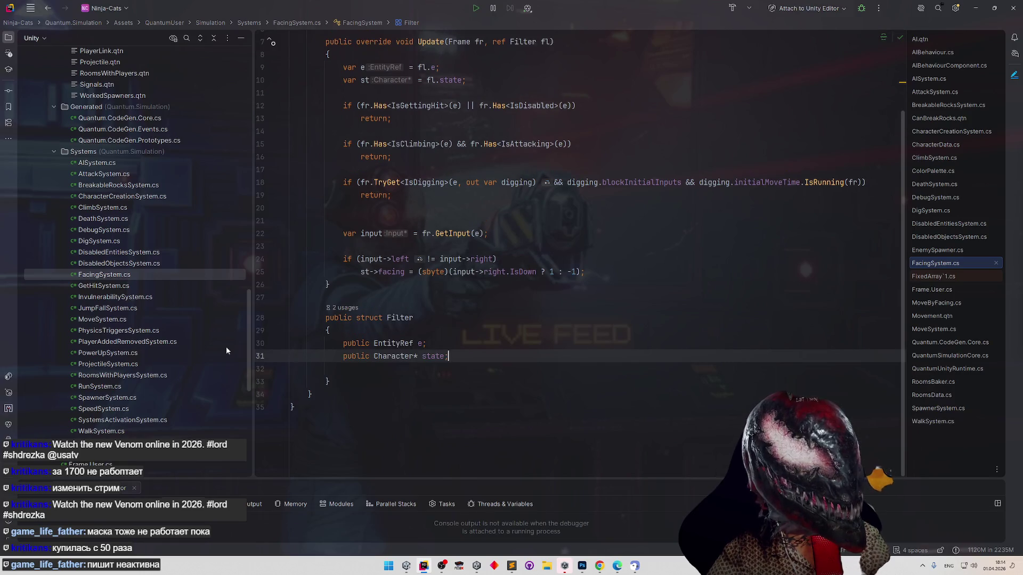
Open GetHitSystem.cs and InvulnerabilitySystem.cs, setting a breakpoint on line 18.
double_click(142, 287)
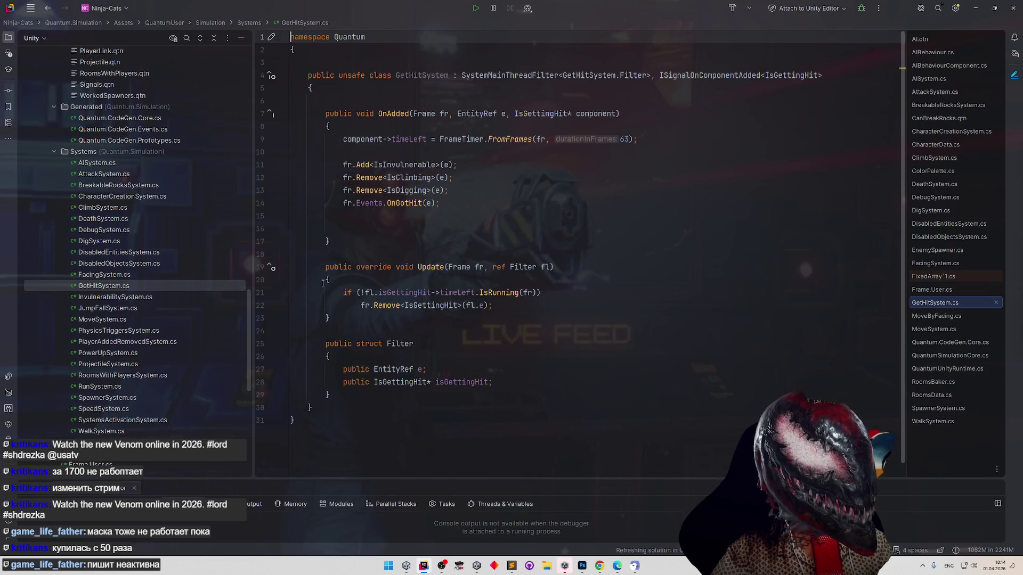
double_click(115, 296)
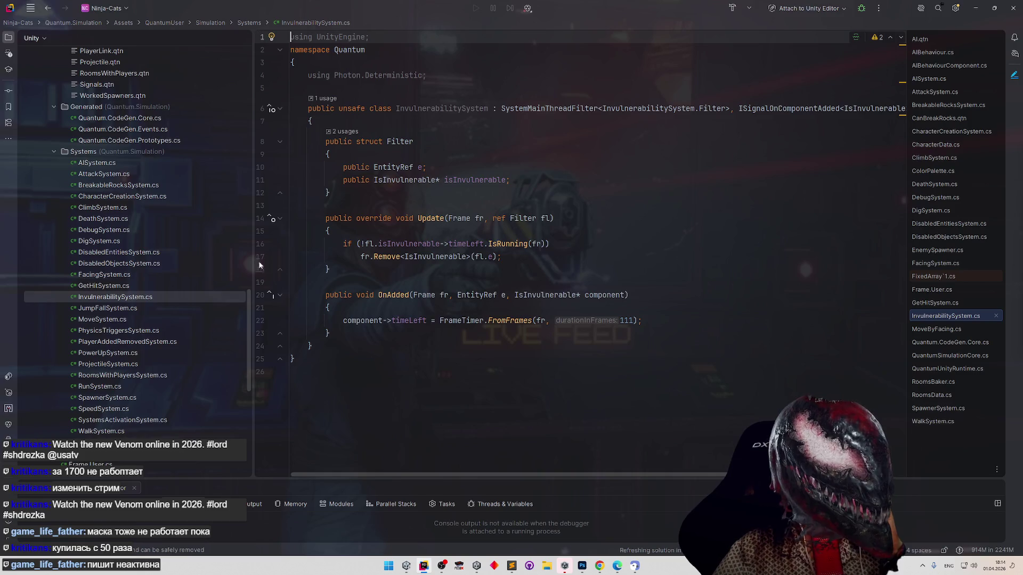
left_click(260, 269)
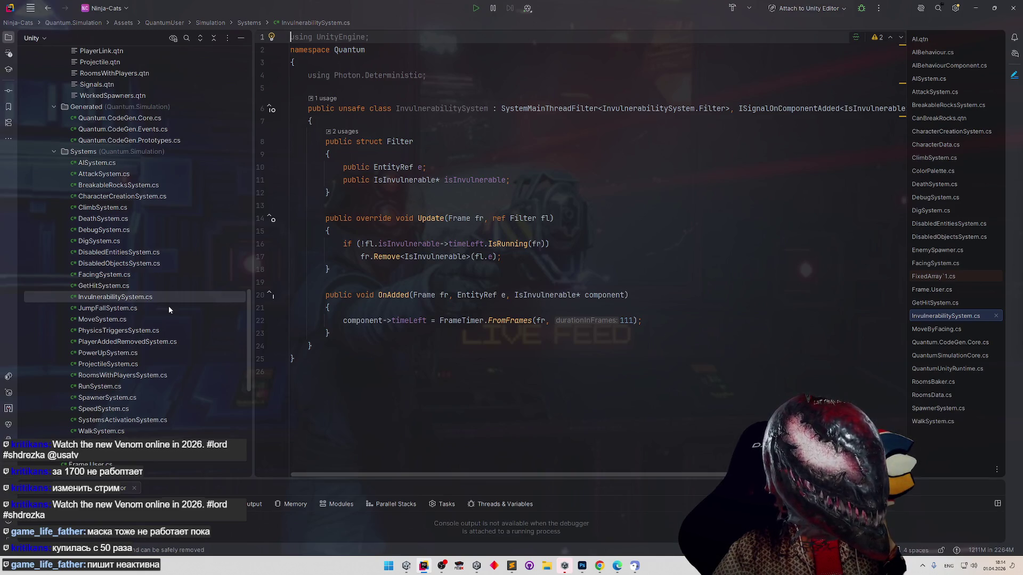
Review JumpFallSystem.cs, then open MoveSystem.cs at its Filter struct.
left_click(169, 305)
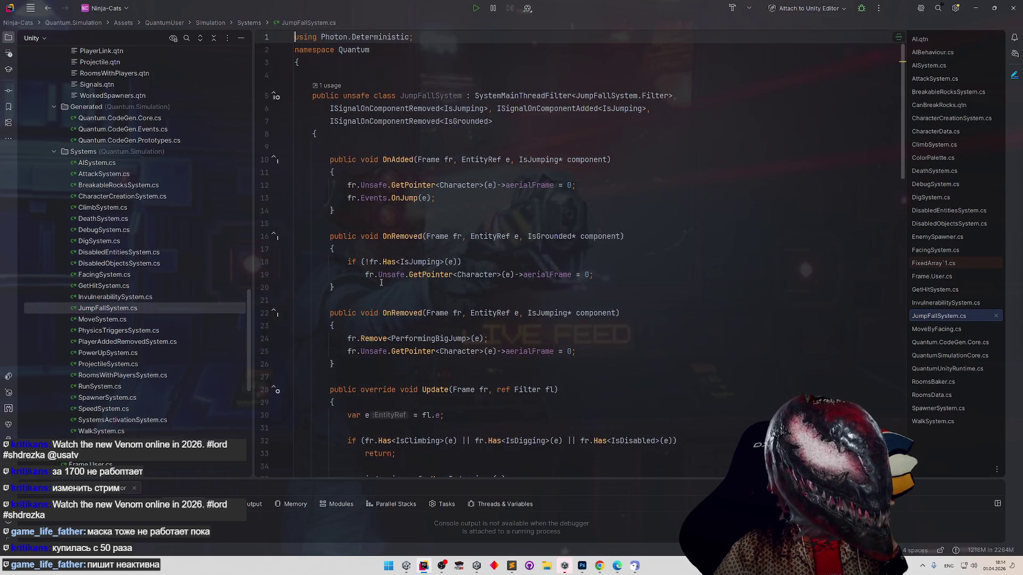
scroll(378, 330, "down", 15)
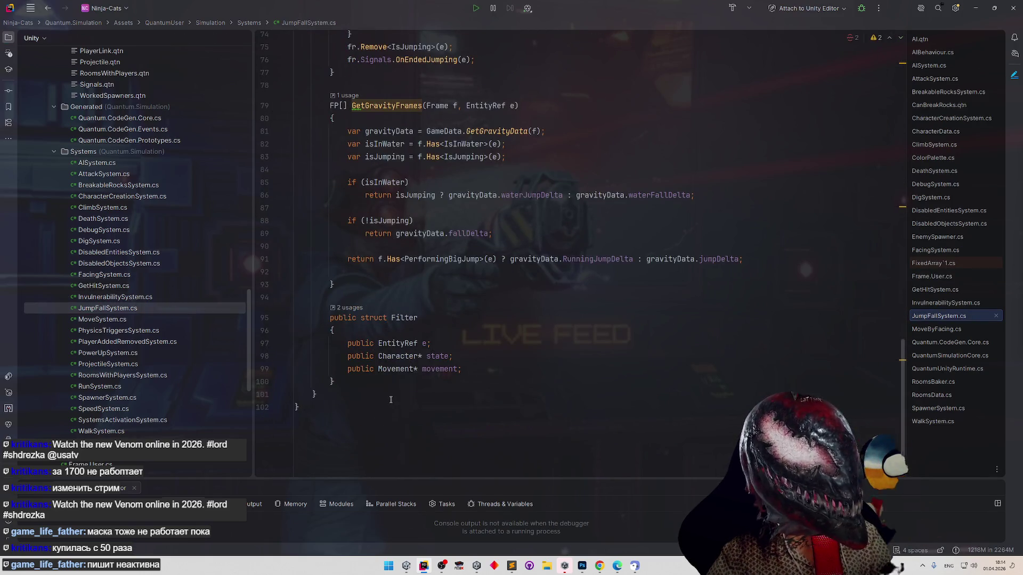
left_click(125, 319)
scroll(312, 336, "down", 20)
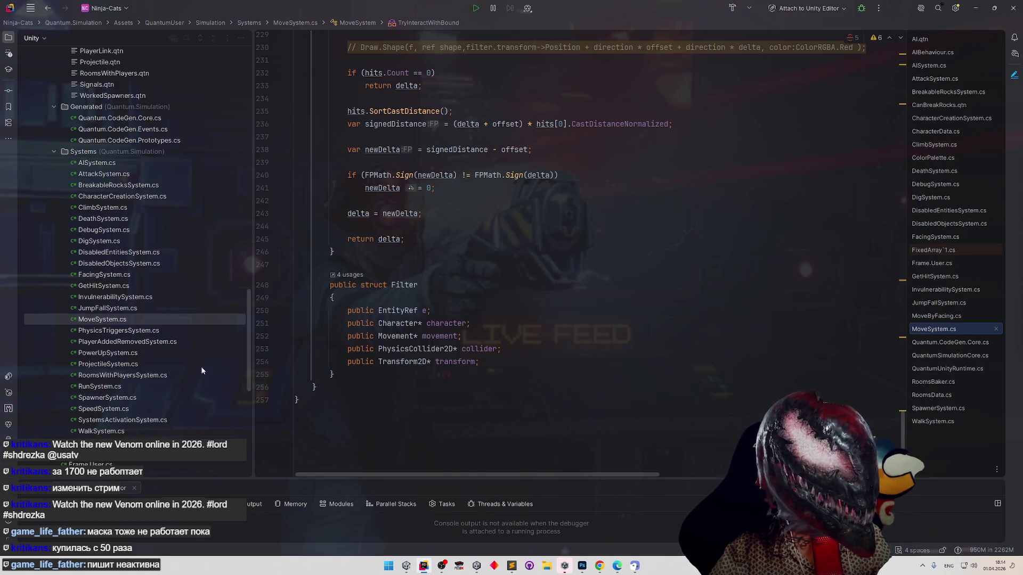
Open PhysicsTriggersSystem.cs and scroll through its trigger enter/exit handlers and _waterLayer constant.
left_click(137, 331)
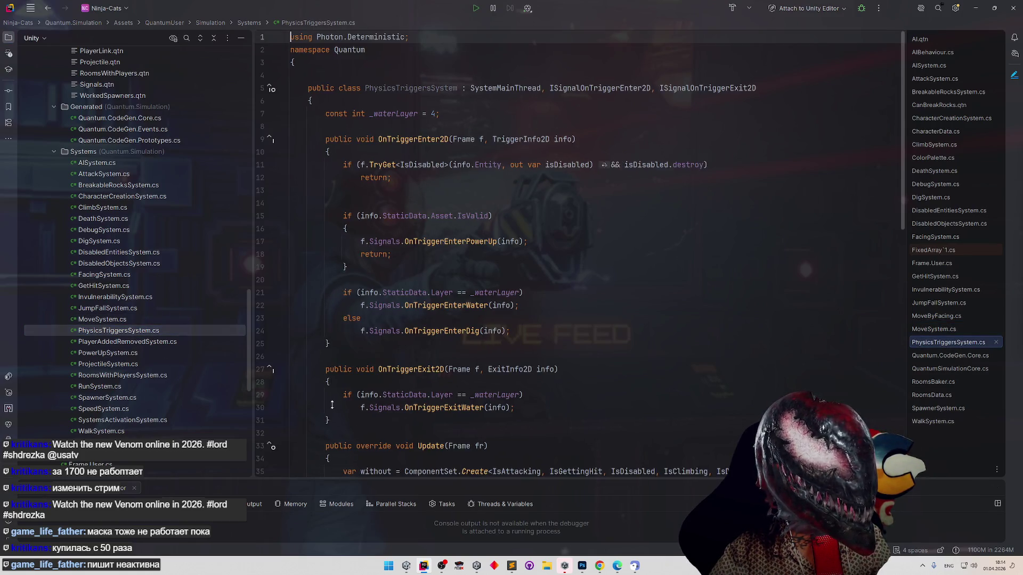
scroll(329, 436, "down", 10)
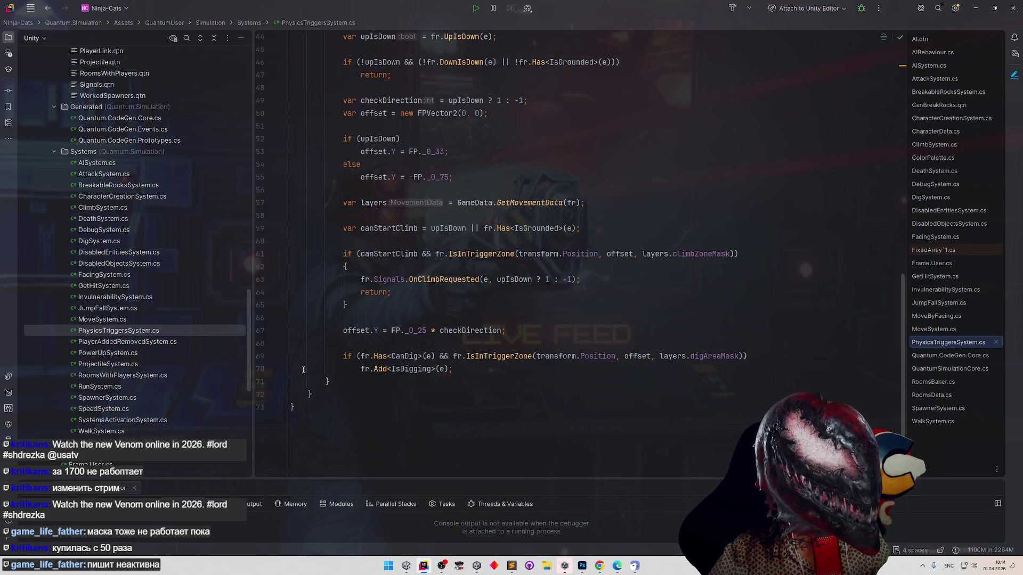
scroll(335, 302, "up", 10)
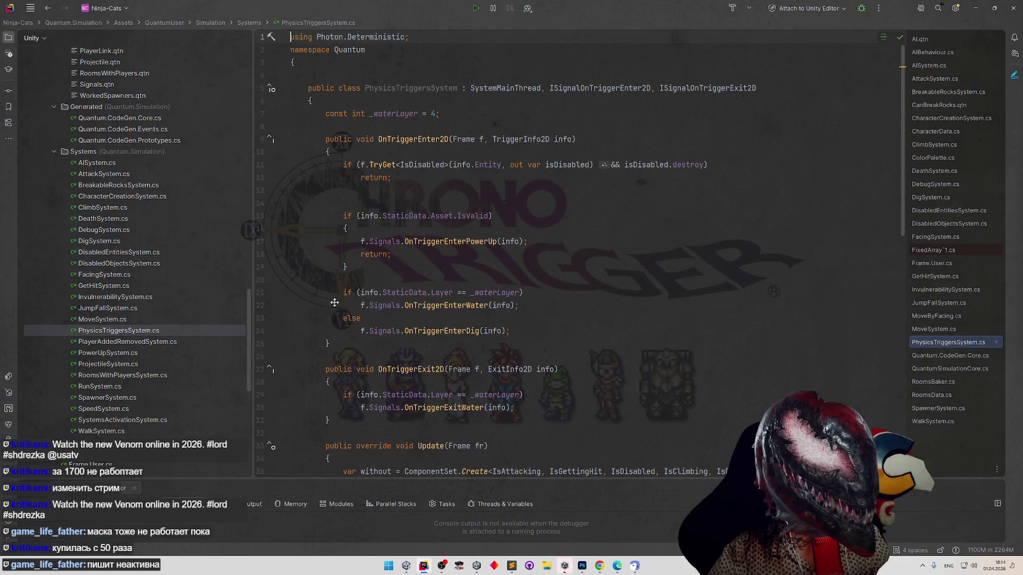
scroll(335, 302, "down", 10)
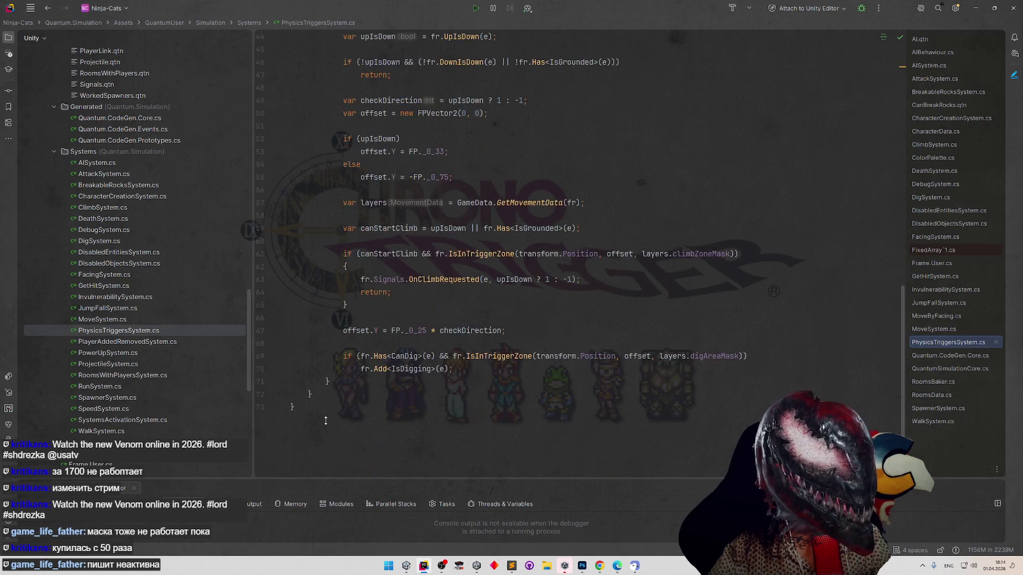
scroll(321, 308, "up", 10)
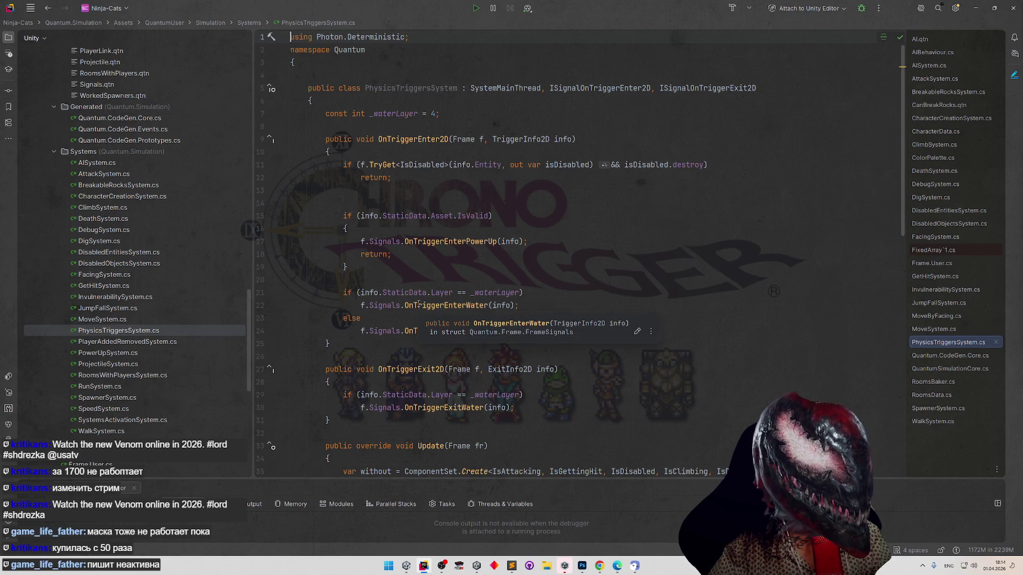
mouse_move(361, 305)
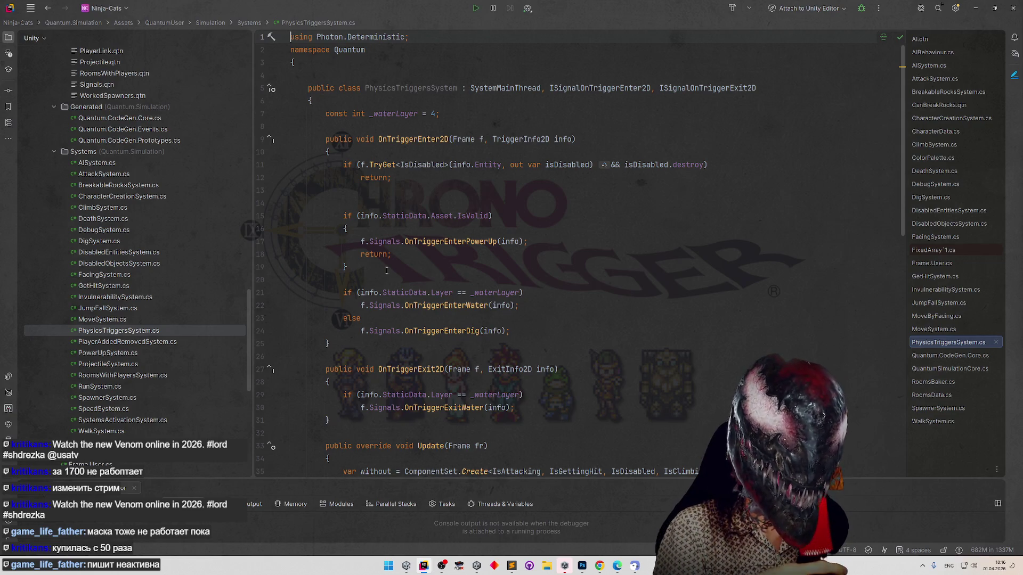
Add the task 'аи не должен собирать паверапы' below the shuriken task, then open PowerUpSystem.cs.
left_click(511, 565)
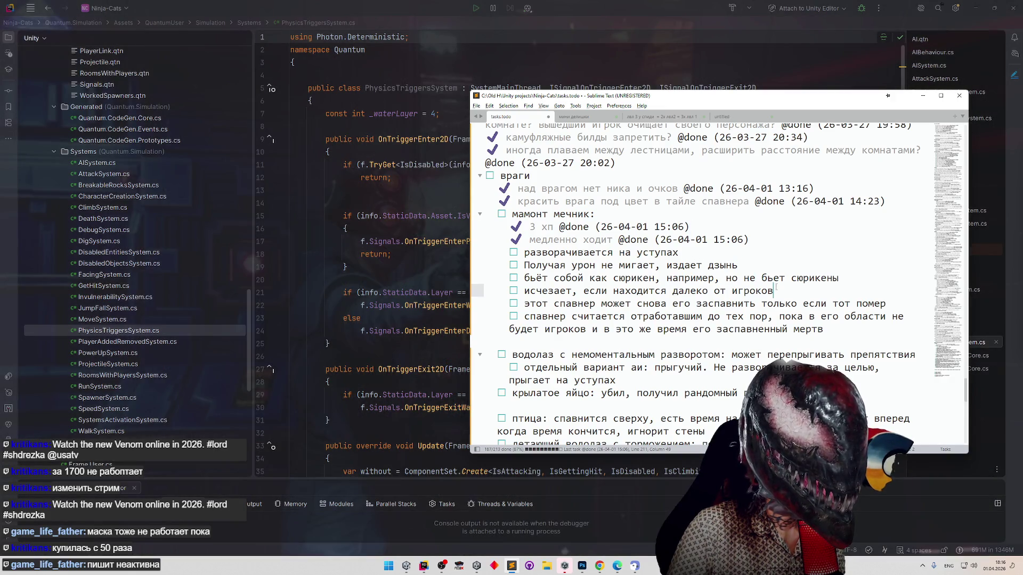
left_click(859, 276)
key("Return")
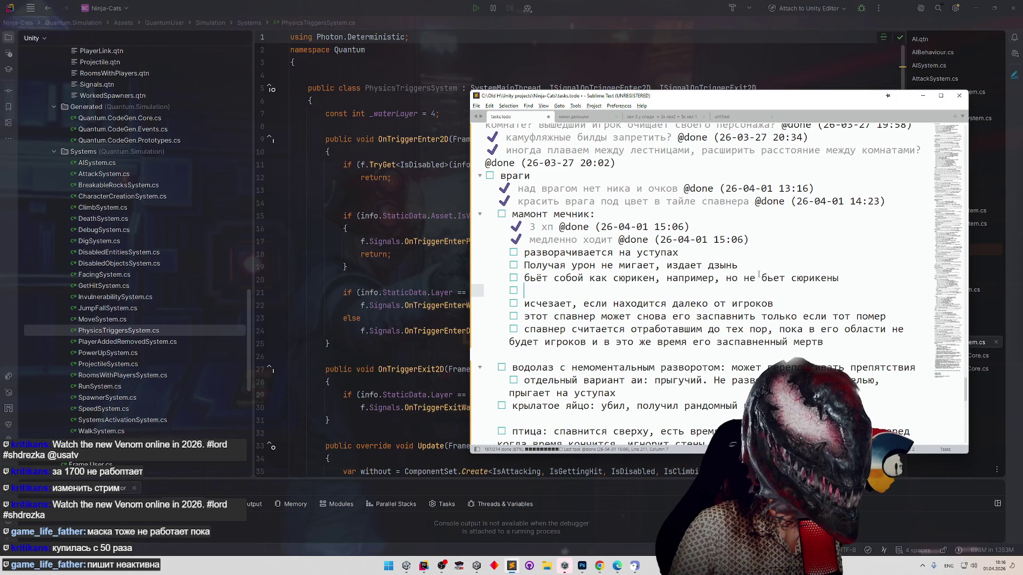
key("BackSpace")
key("BackSpace")
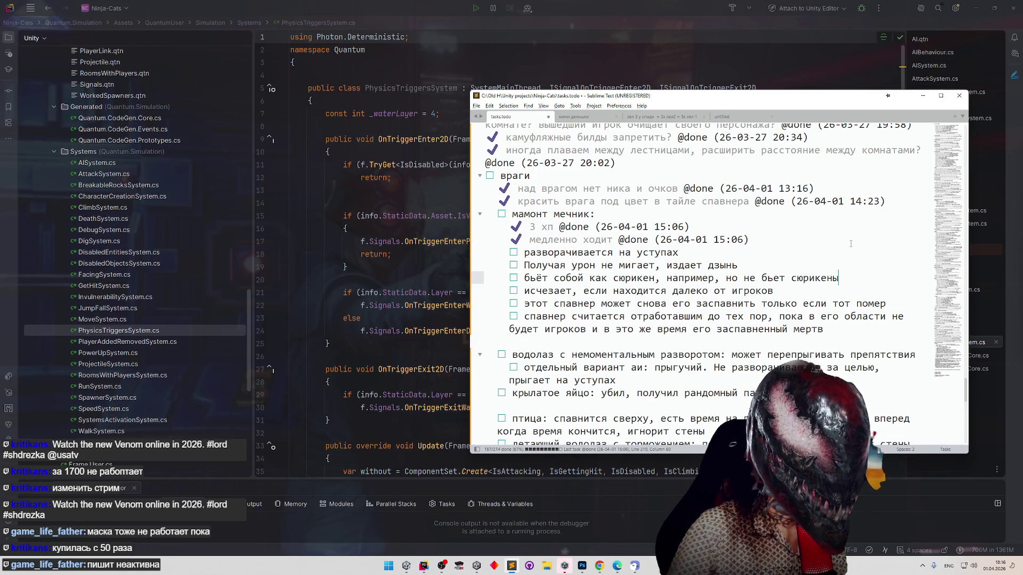
key("Return")
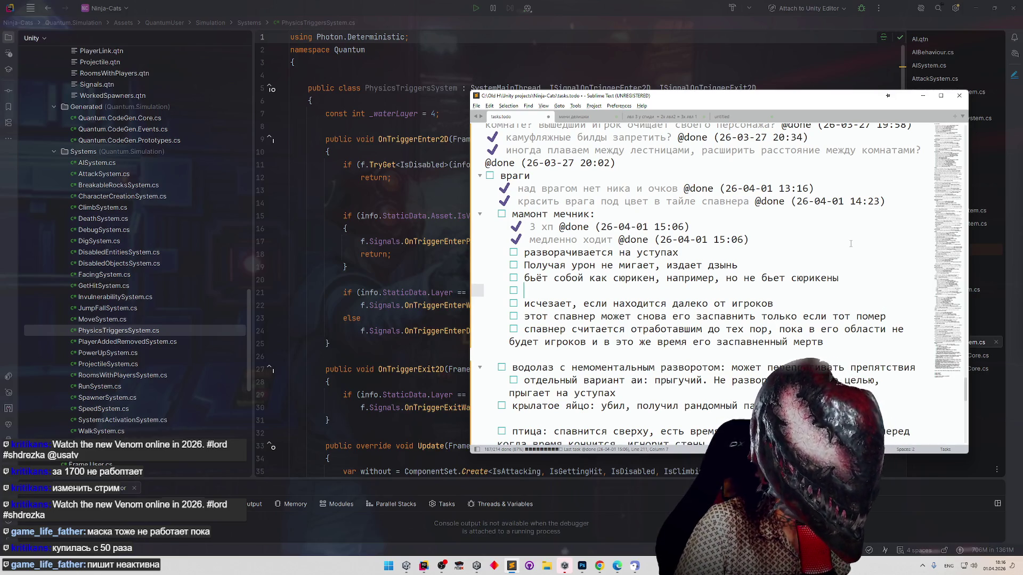
key("super+space")
type("аи не должен ")
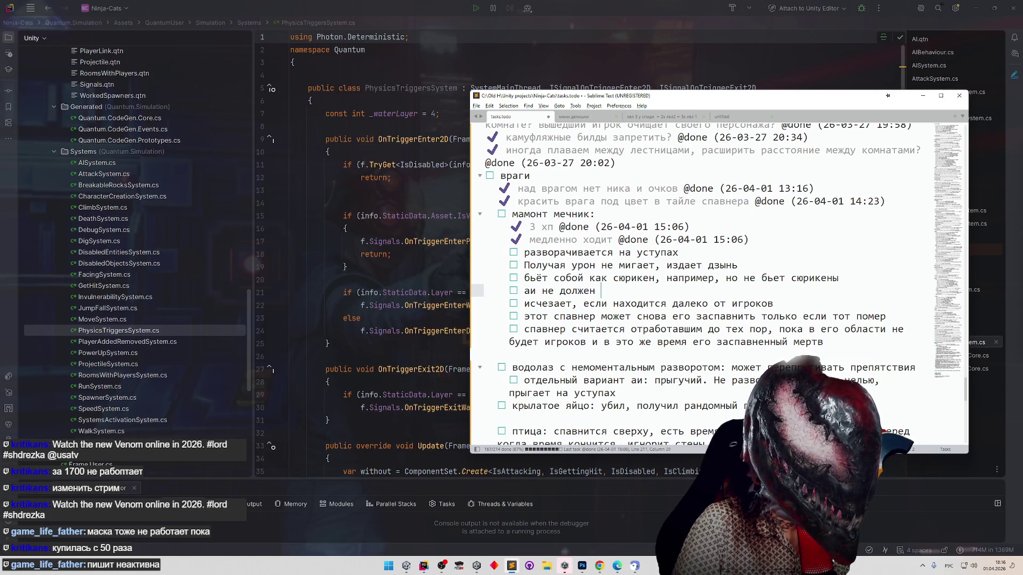
type("собирать паверапы")
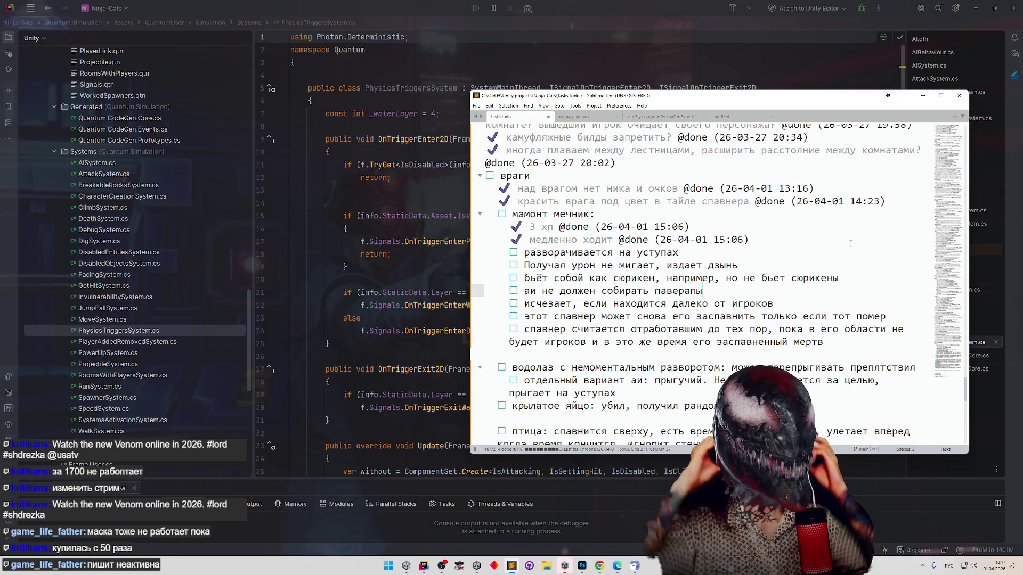
double_click(108, 353)
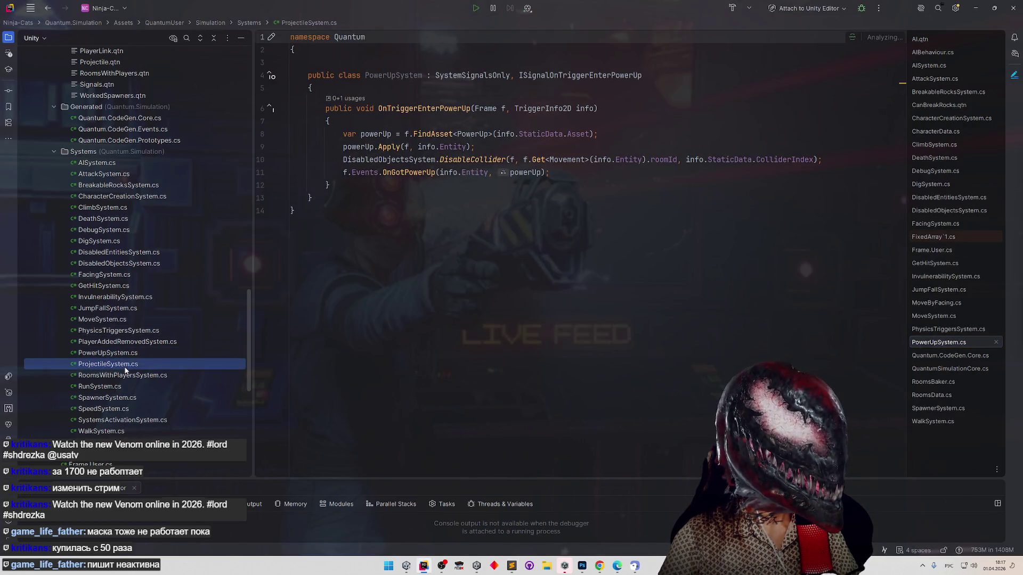
Look through the Projectile, RoomsWithPlayers and Run system scripts.
double_click(108, 364)
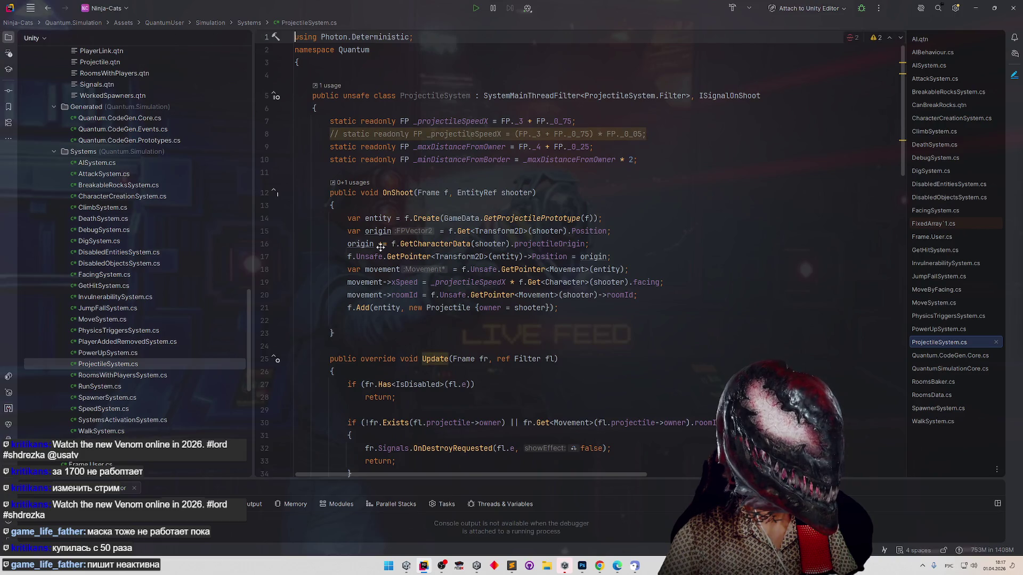
scroll(378, 261, "down", 2)
scroll(378, 261, "down", 2)
scroll(608, 130, "up", 3)
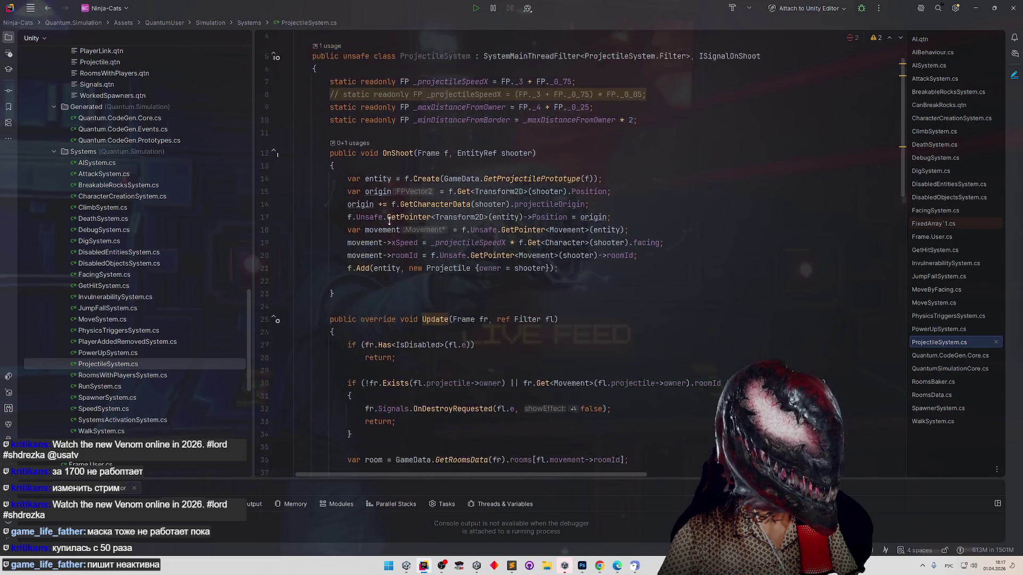
scroll(665, 129, "down", 15)
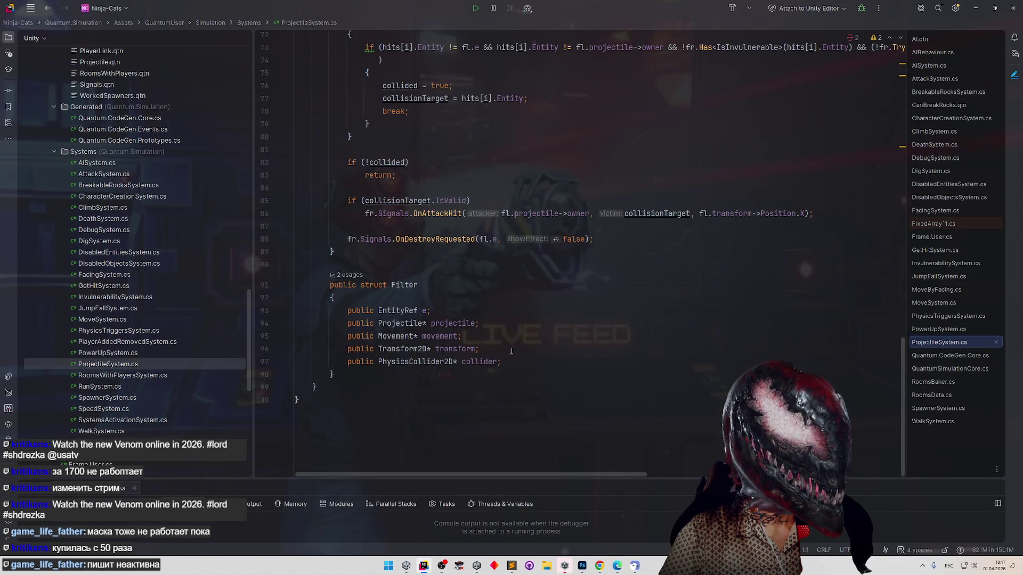
double_click(127, 375)
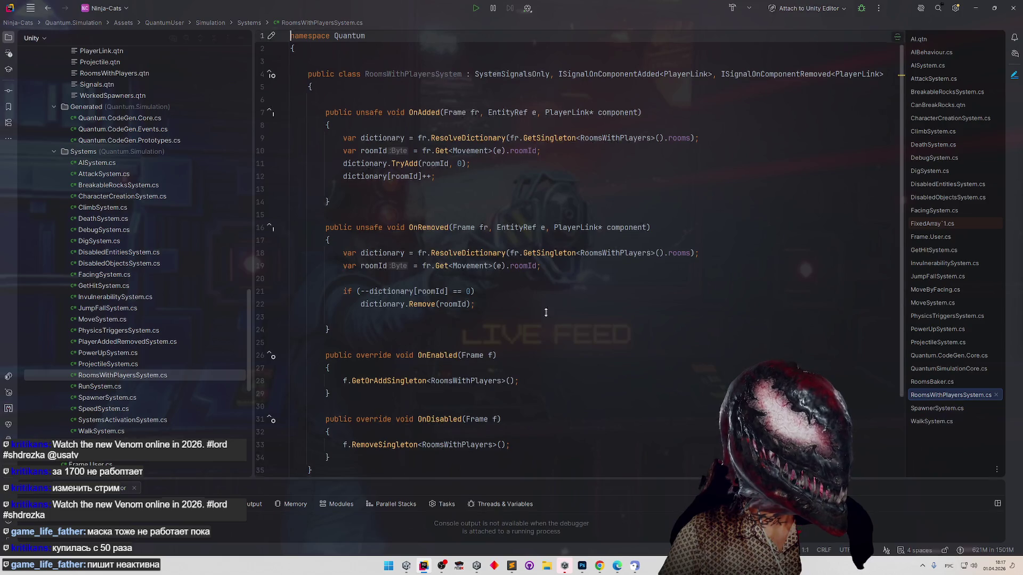
double_click(99, 386)
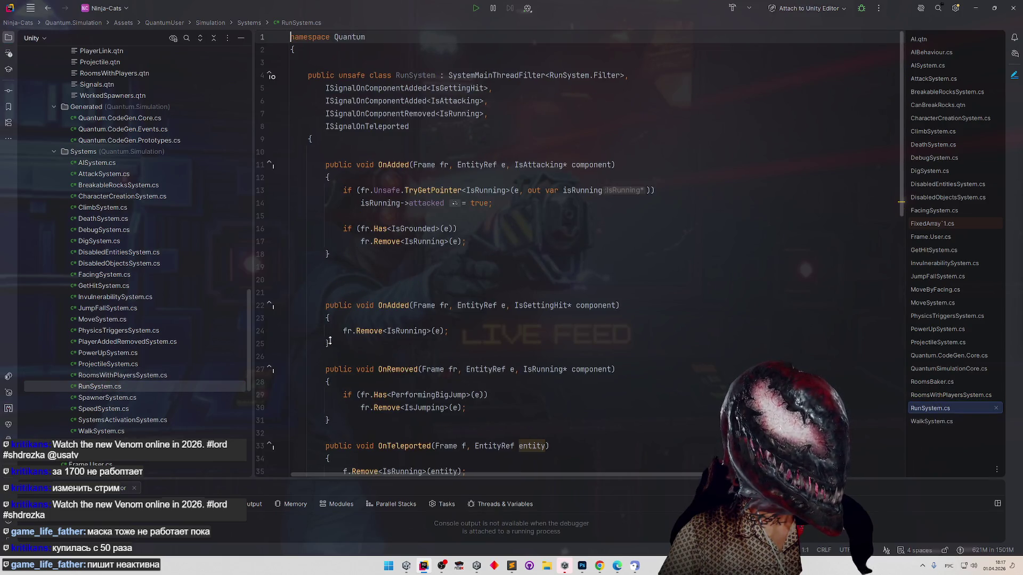
scroll(329, 341, "down", 10)
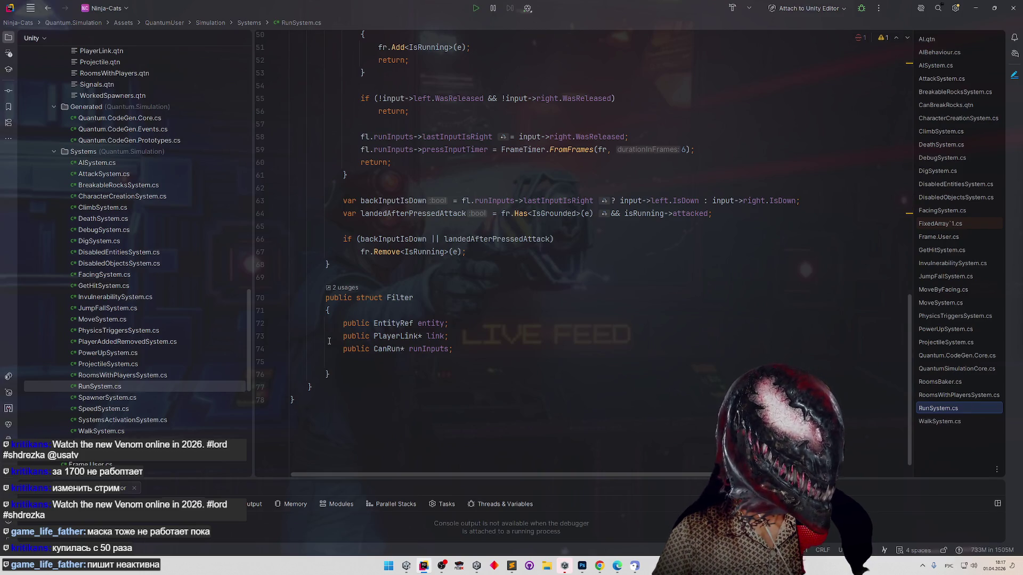
Look through the Spawner, Speed and SystemsActivation system scripts.
double_click(150, 400)
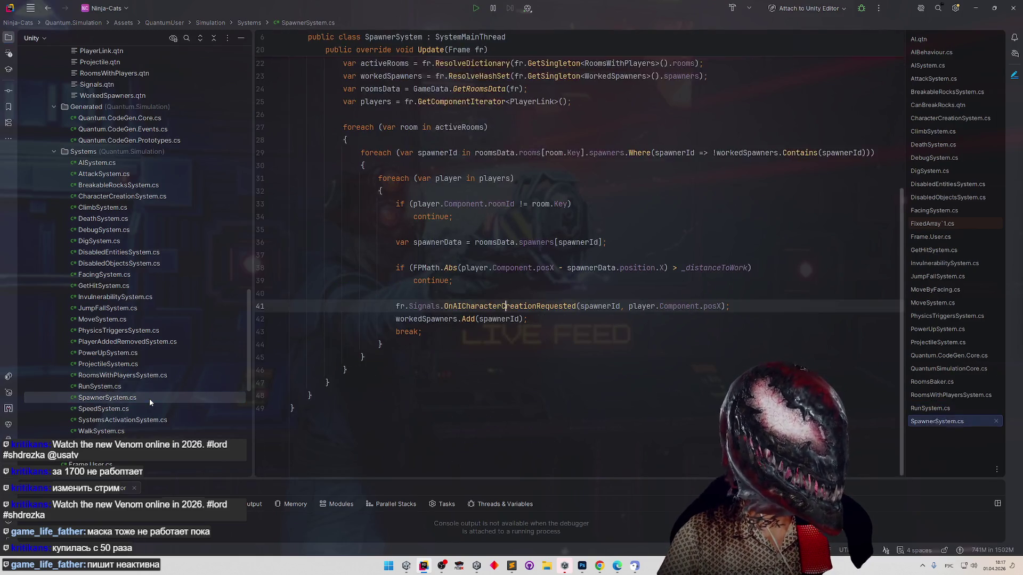
scroll(347, 269, "up", 5)
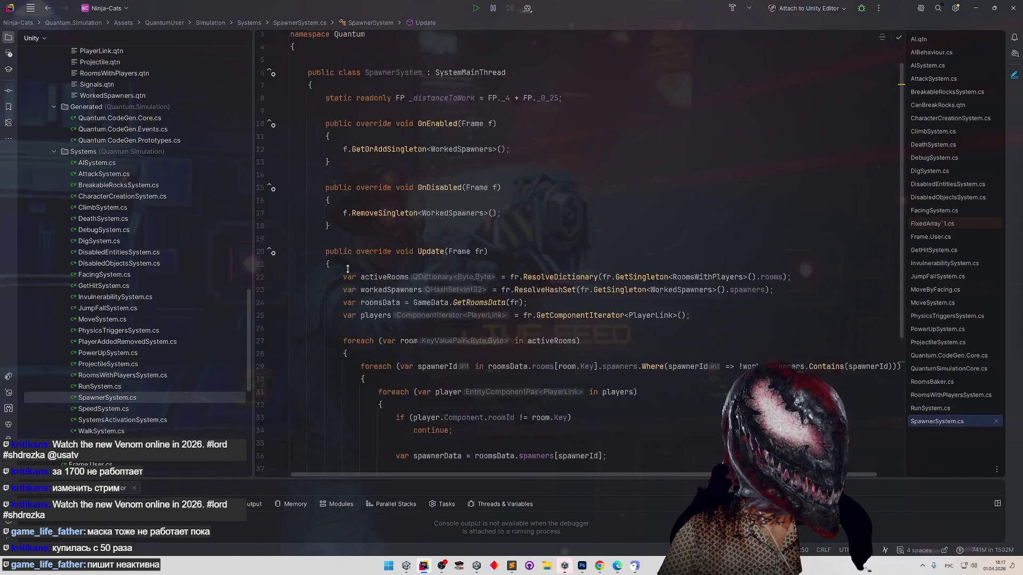
double_click(154, 412)
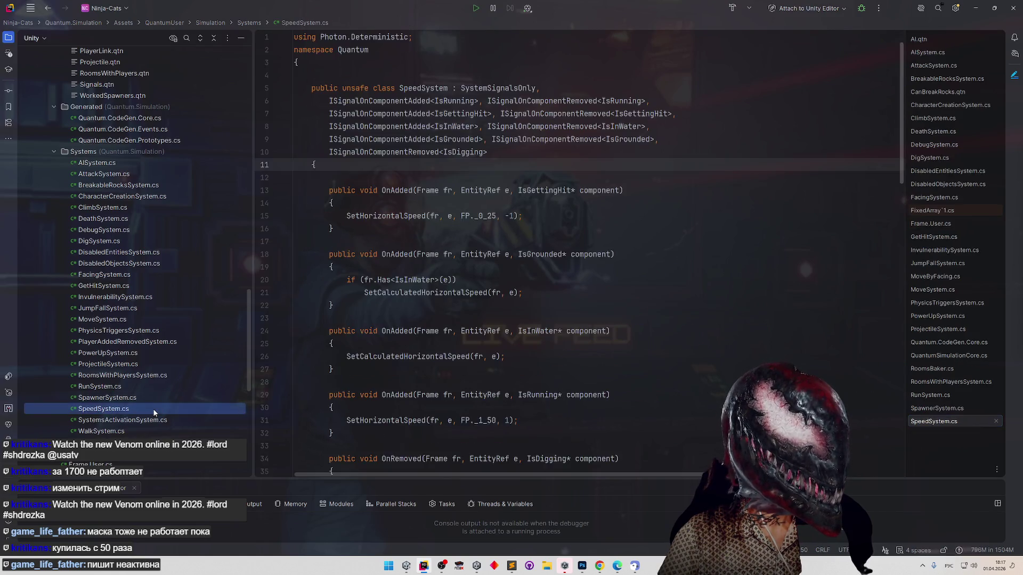
scroll(374, 312, "down", 15)
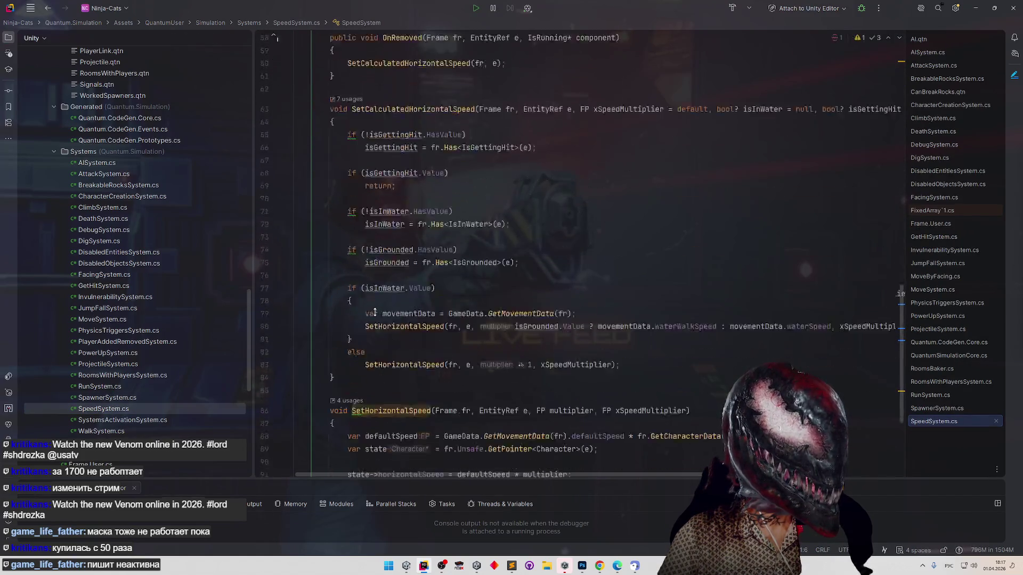
scroll(375, 313, "down", 5)
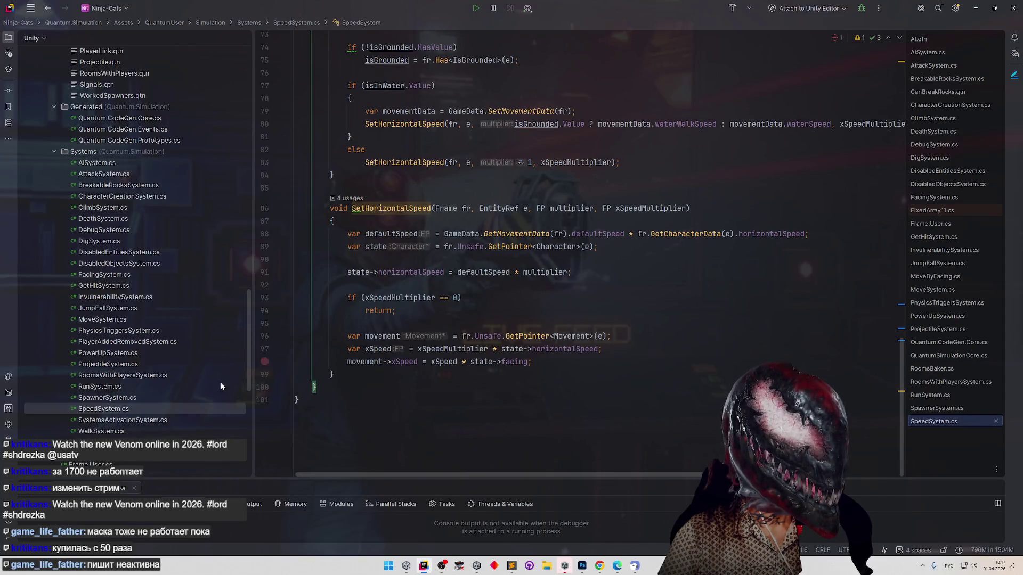
double_click(122, 420)
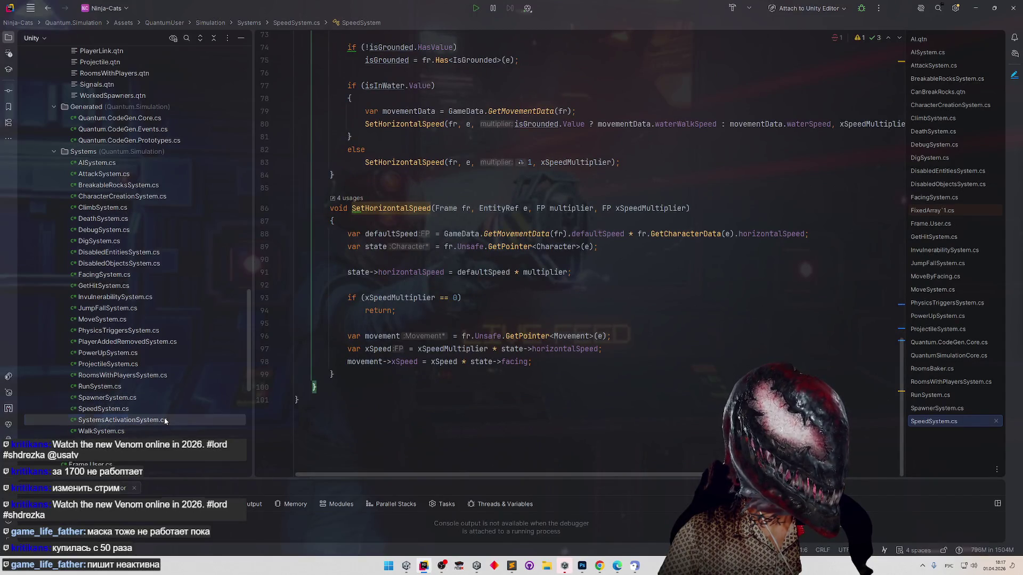
Remove the 'public PlayerLink* link;' line from WalkSystem's Filter struct.
double_click(102, 431)
scroll(330, 343, "down", 3)
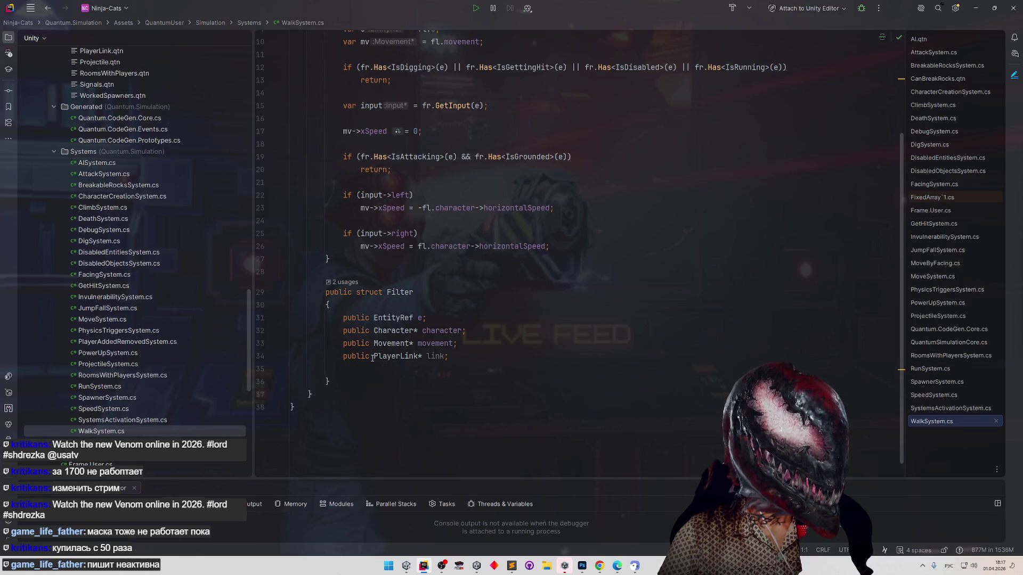
left_click_drag(454, 362, 261, 357)
key("BackSpace")
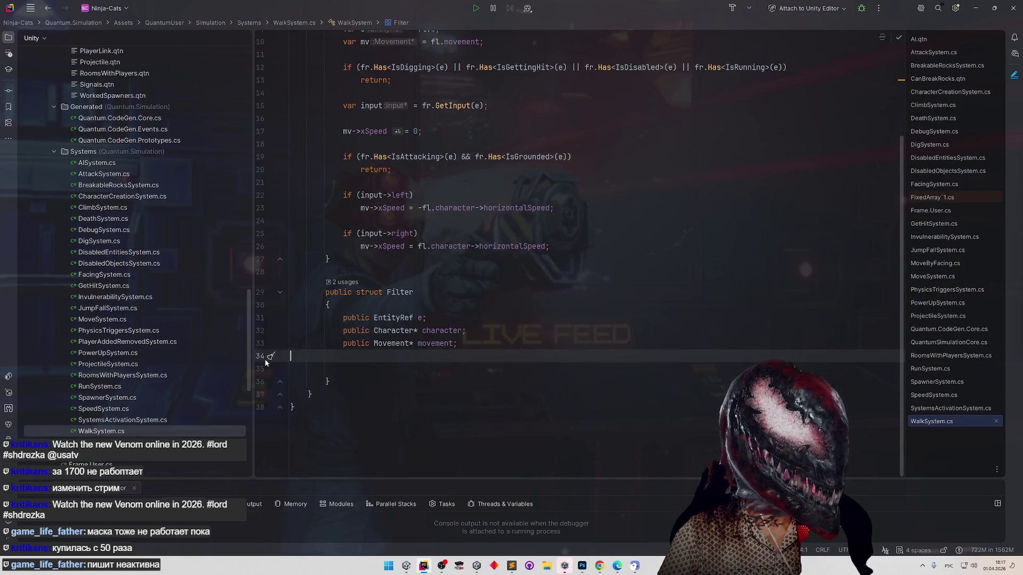
scroll(320, 362, "up", 1)
key("BackSpace")
scroll(384, 375, "up", 3)
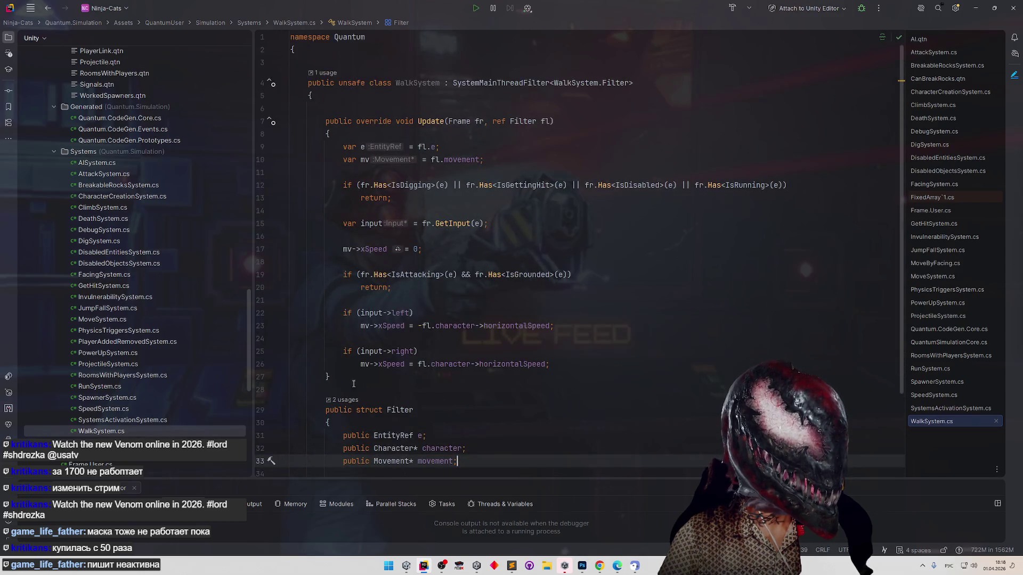
Review WaterSystem.cs's OnAdded handler, then switch to the Unity editor.
key("Down")
scroll(376, 321, "down", 5)
left_click(328, 252)
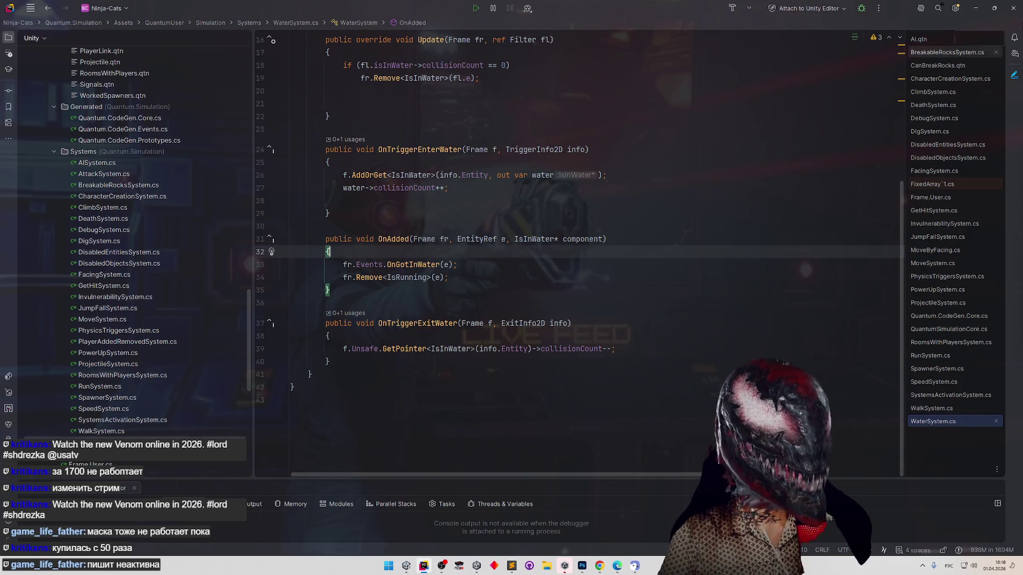
key("alt+Tab")
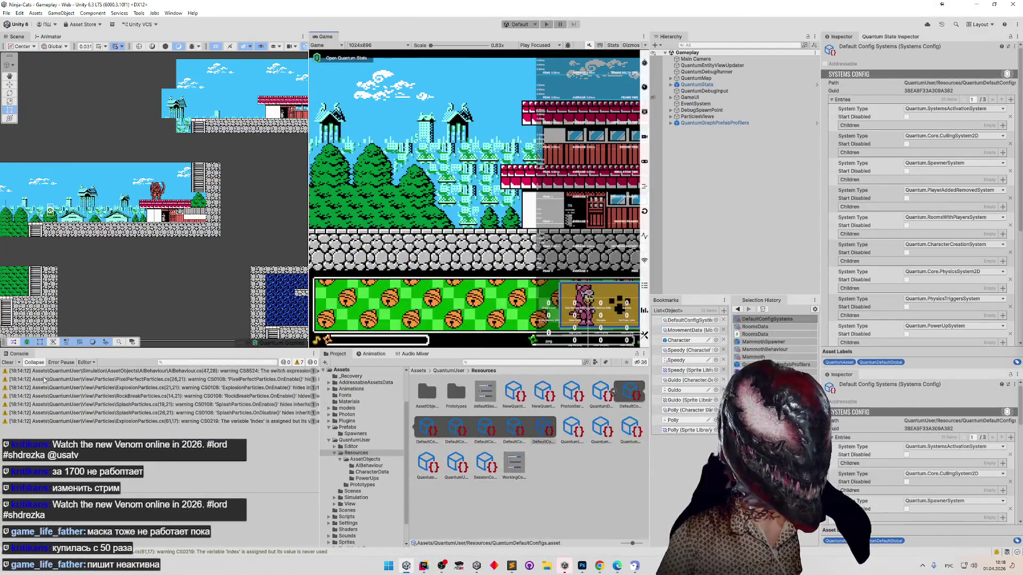
Clear the Console, then play the level, running right and jumping onto the mammoth's red roof.
left_click(8, 363)
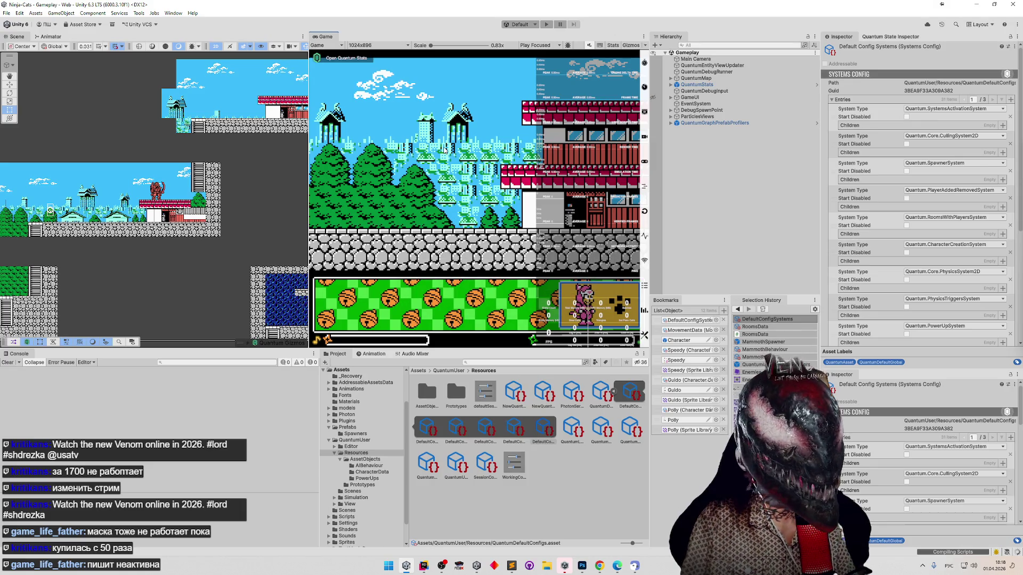
left_click(8, 362)
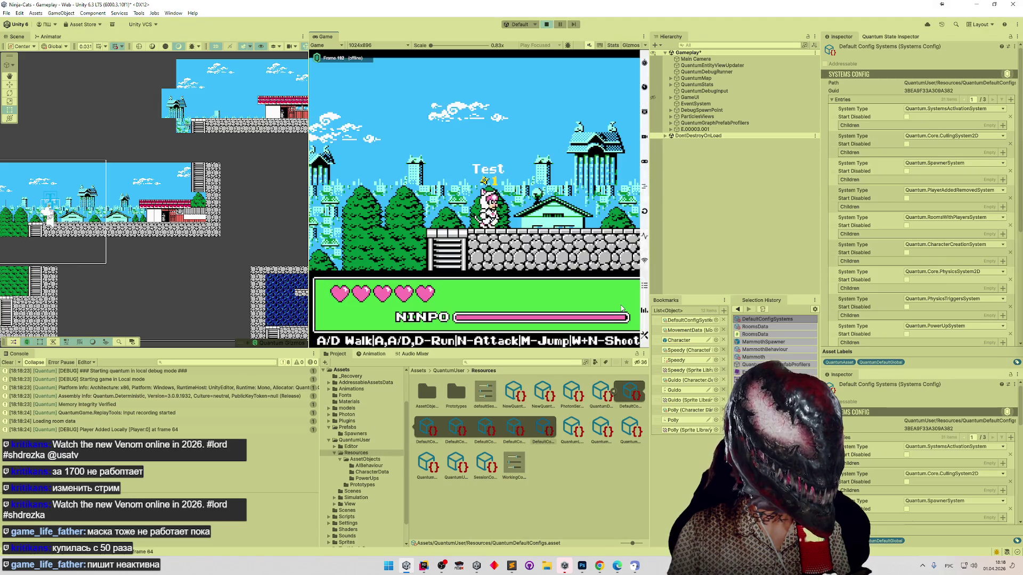
key("shift+space")
key("d")
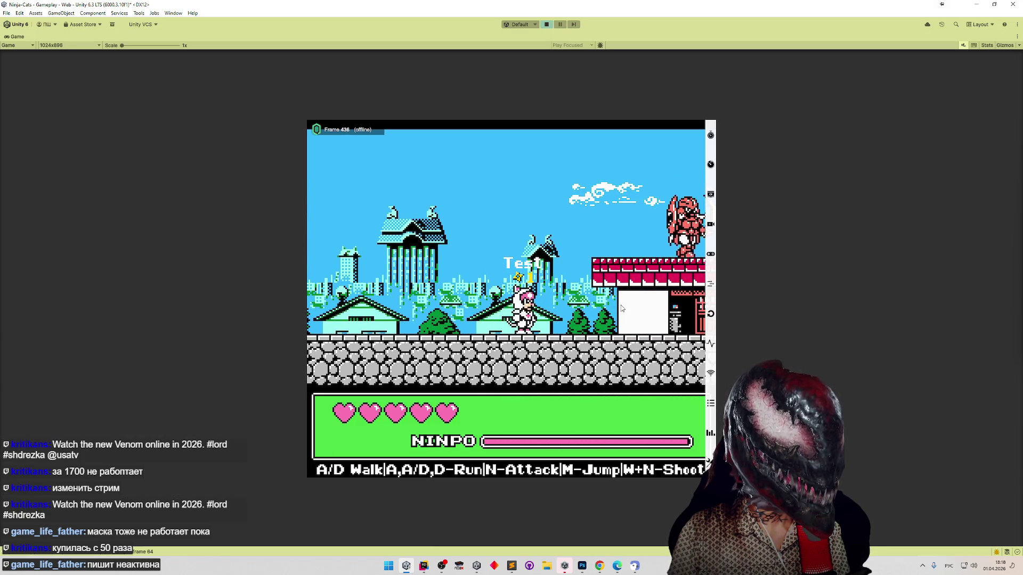
key("d")
key("d")
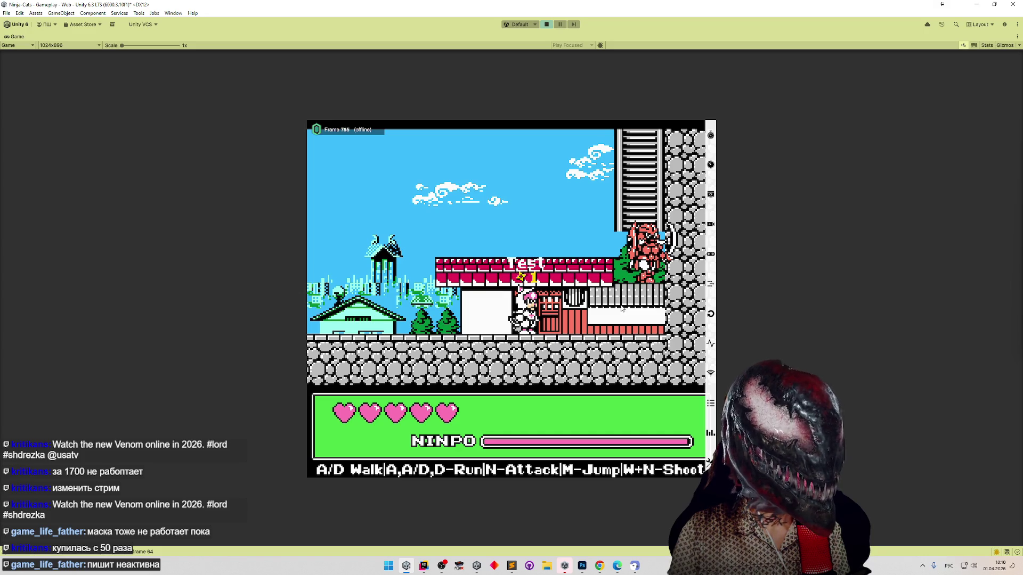
key("m")
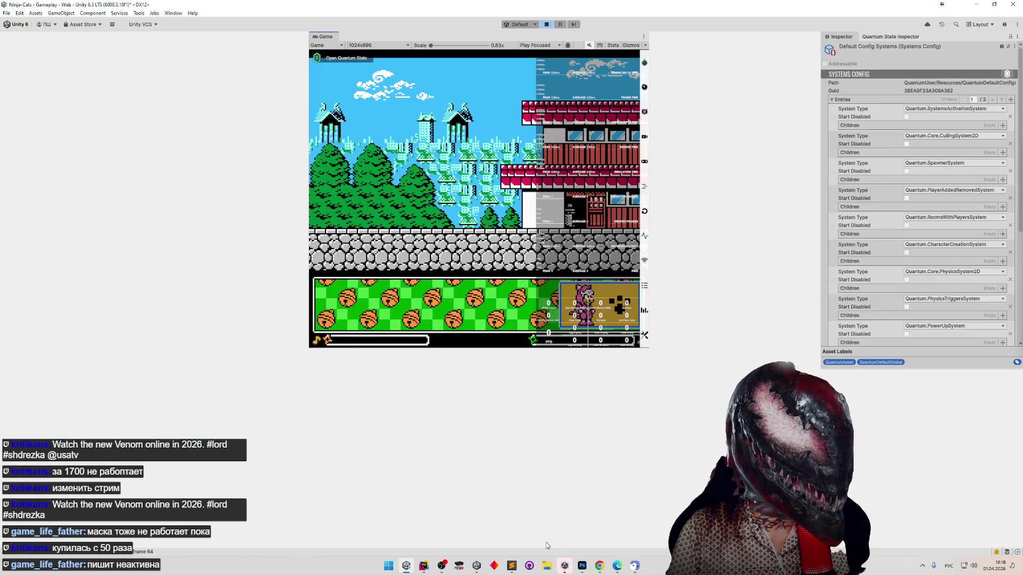
left_click(582, 566)
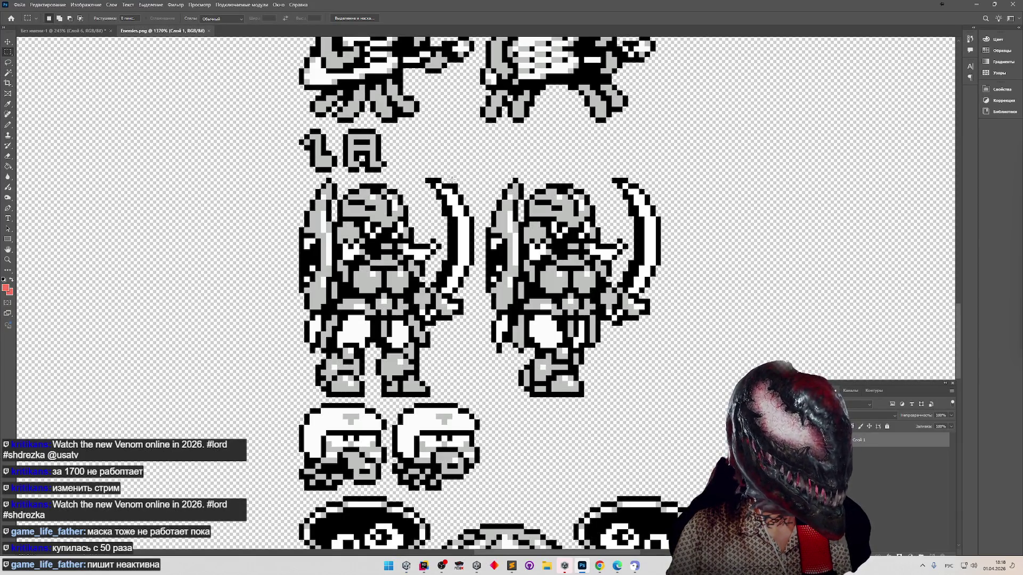
Launch FCEUX and load Samurai Pizza Cats from save state 1 to see the swordsman.
left_click(459, 564)
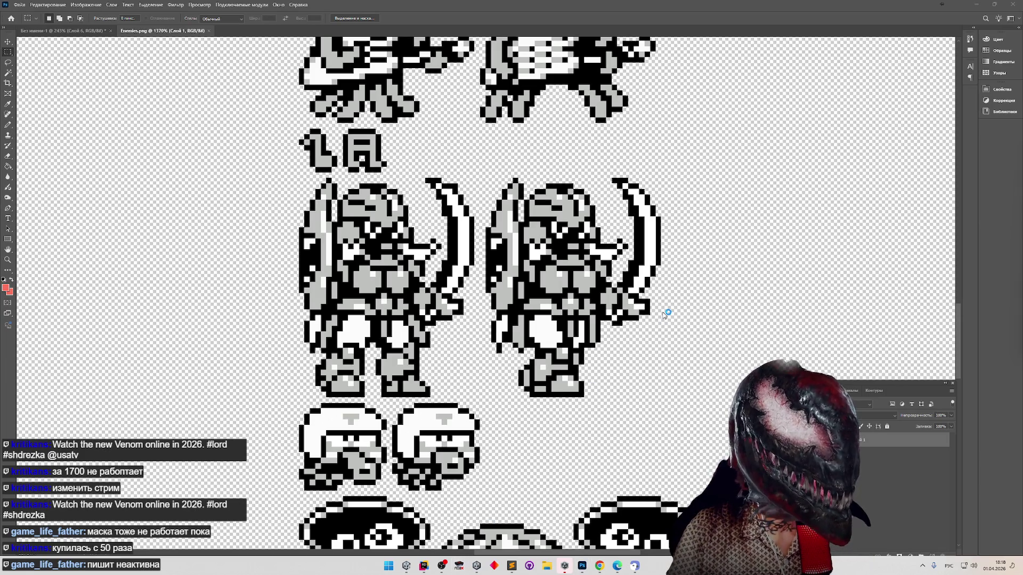
left_click(586, 164)
mouse_move(612, 191)
left_click(703, 193)
key("Return")
key("F7")
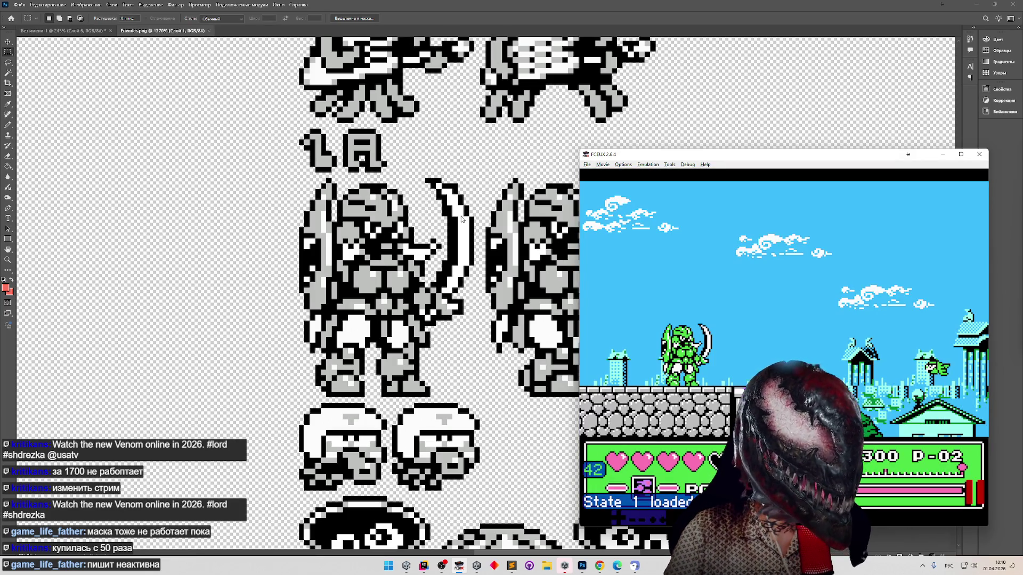
Save the enemy sprite sheet in Photoshop and minimise it.
left_click(456, 185)
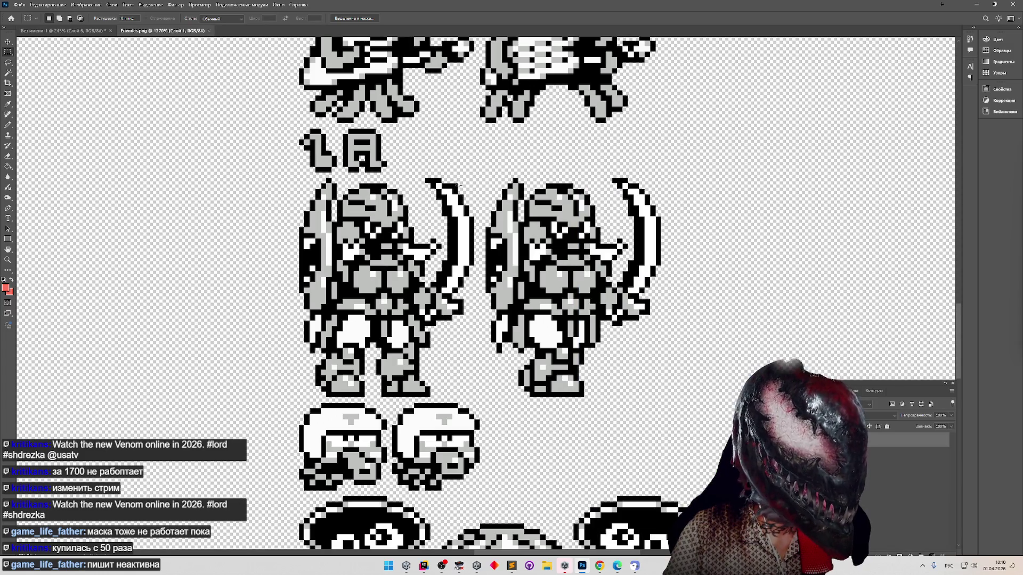
key("ctrl+s")
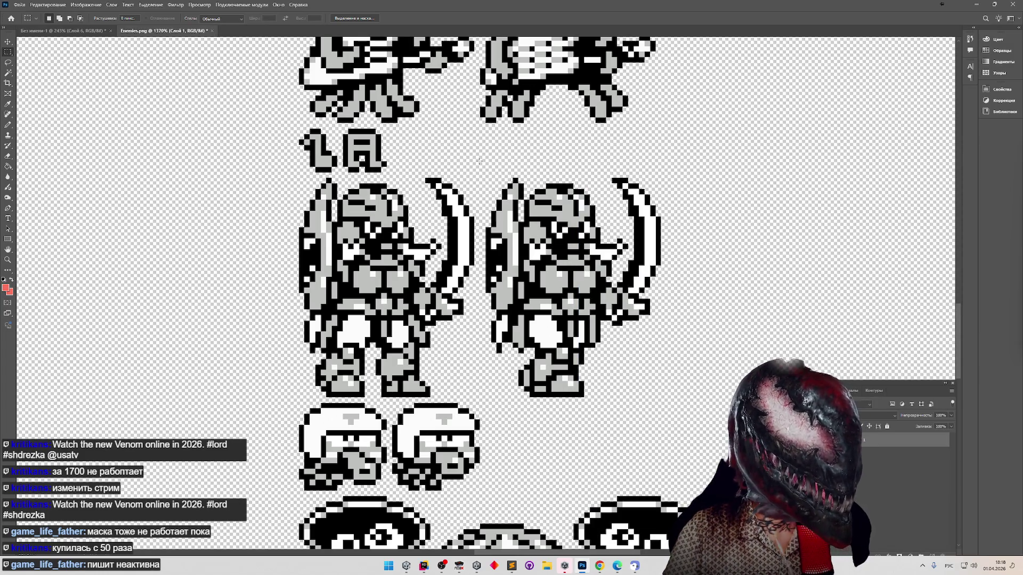
left_click(977, 4)
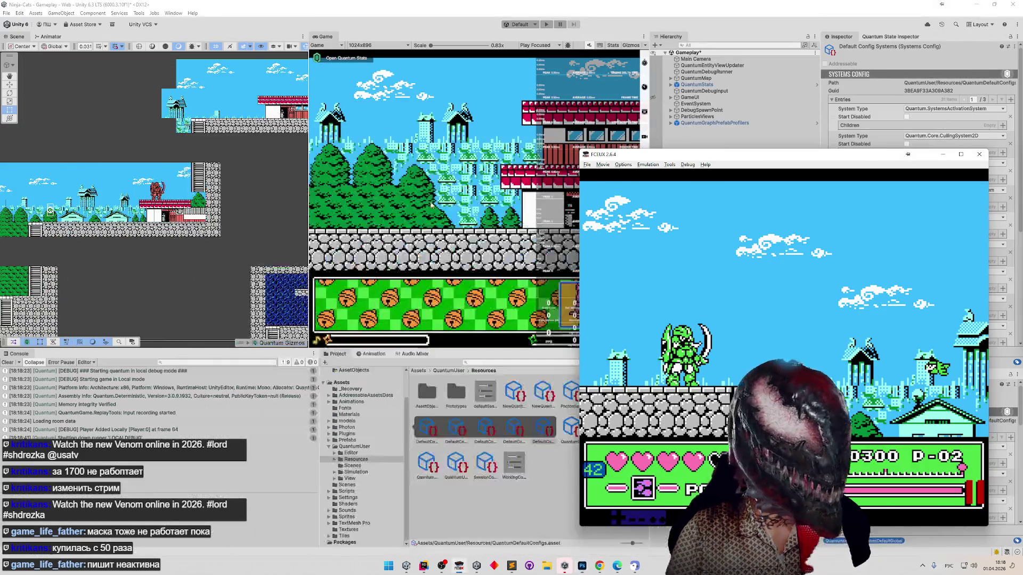
Close the FCEUX emulator, enlarge and clear the Unity Console, then go back to Rider.
left_click(978, 154)
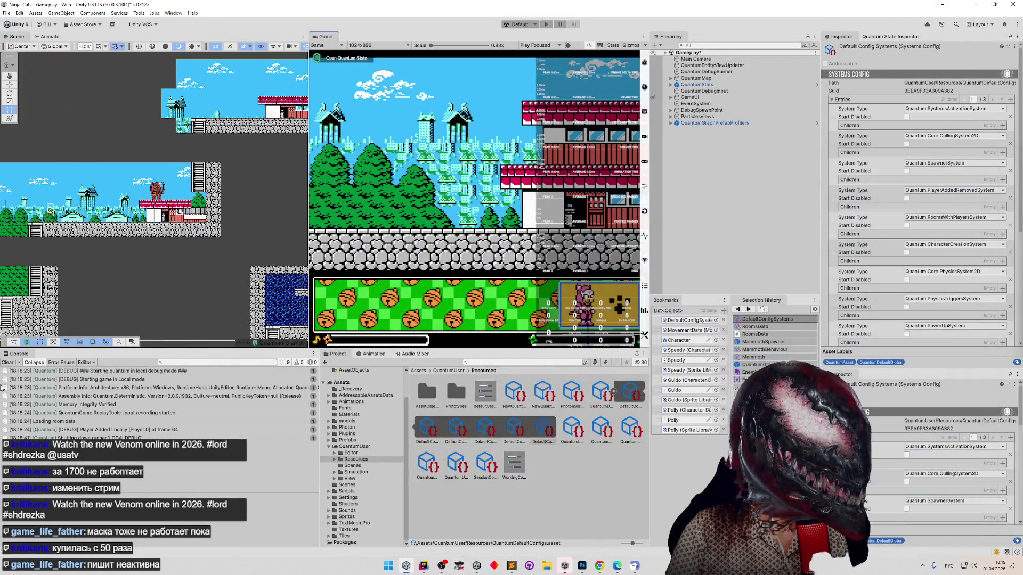
left_click(12, 363)
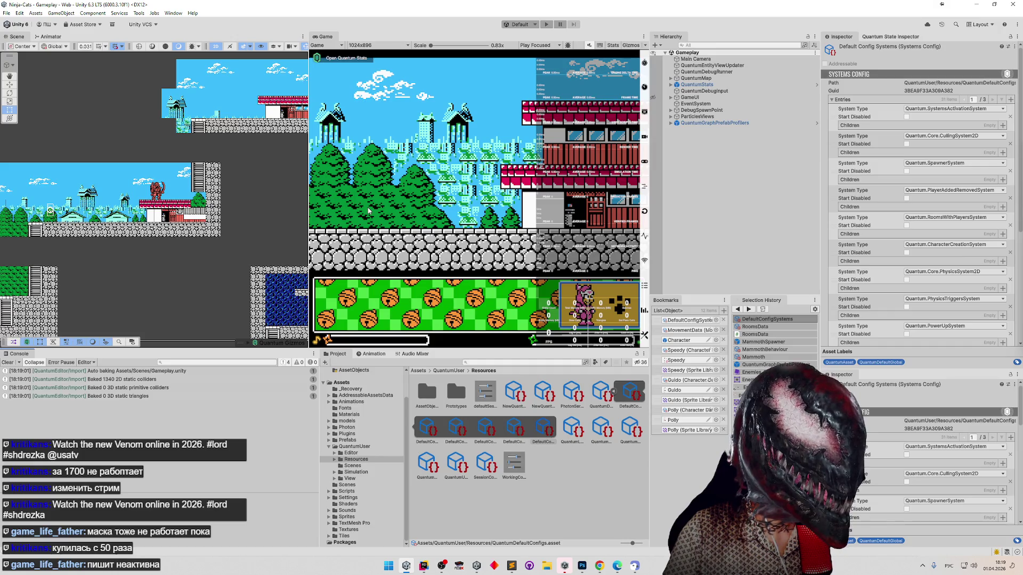
left_click_drag(431, 347, 432, 336)
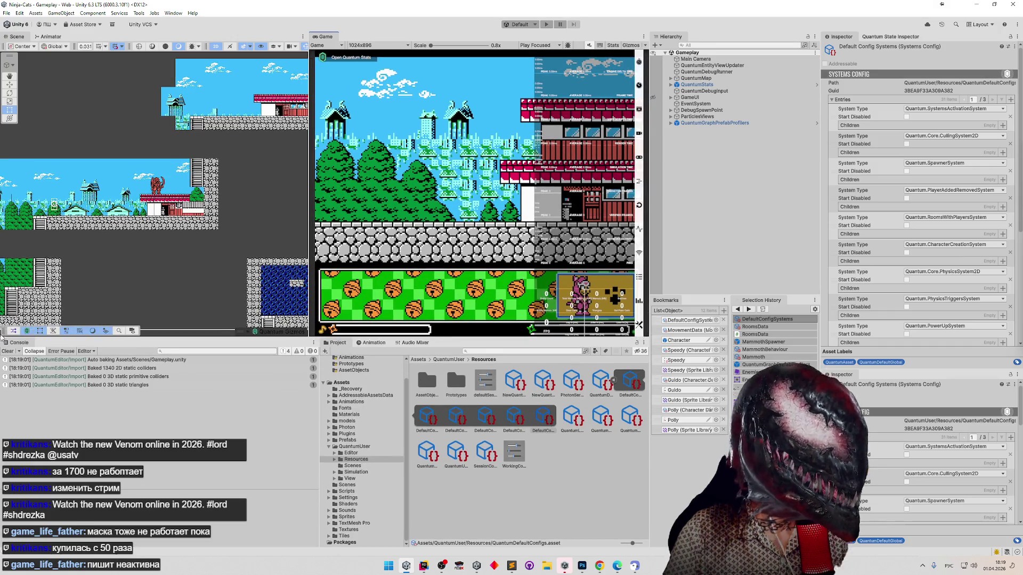
left_click(7, 351)
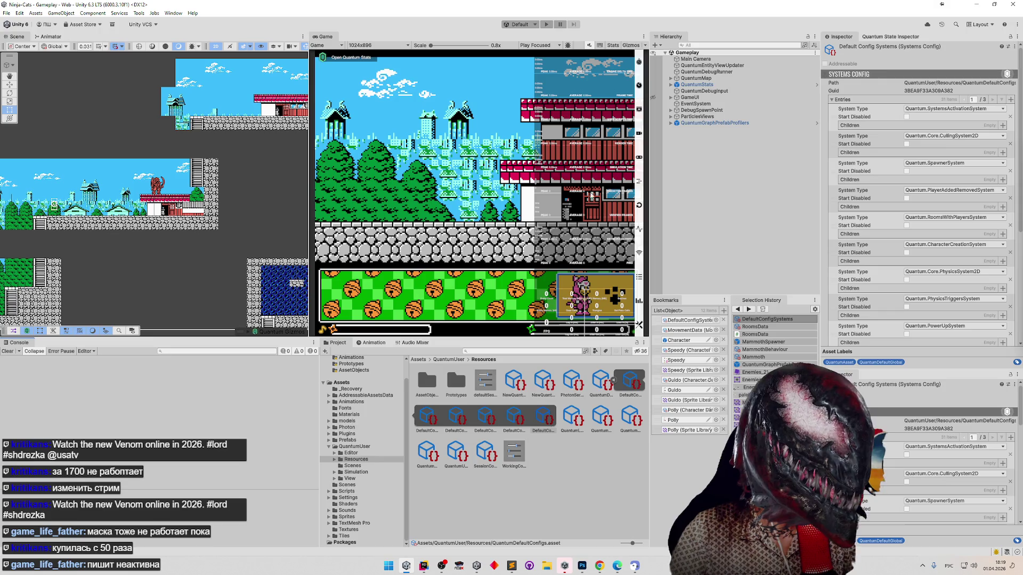
left_click(423, 565)
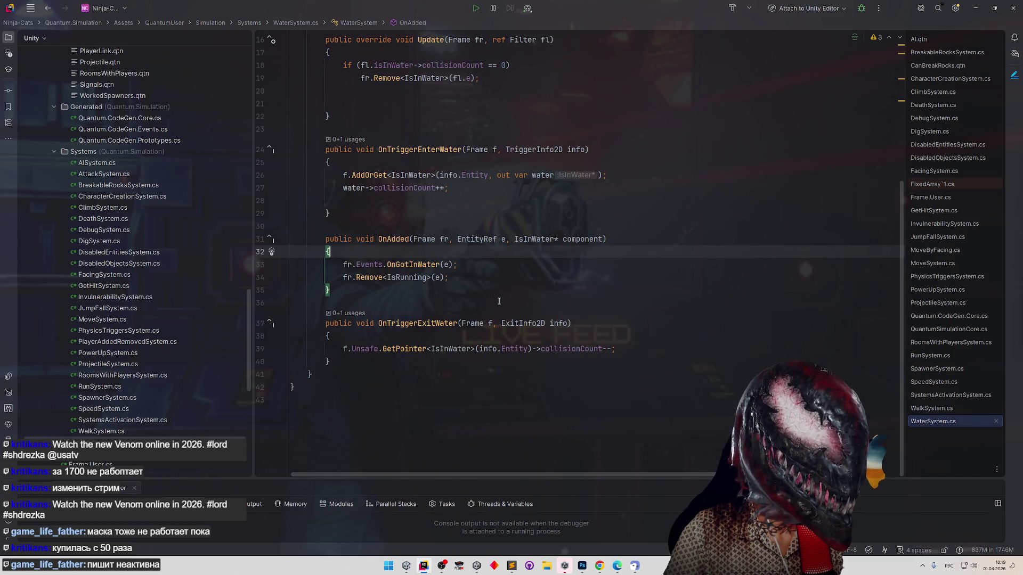
In MoveByFacing.cs, move the '!' negation from line 12's right input to line 11's left input.
mouse_move(238, 308)
left_mouse_down()
mouse_move(247, 141)
mouse_move(230, 183)
left_mouse_up()
scroll(231, 184, "down", 2)
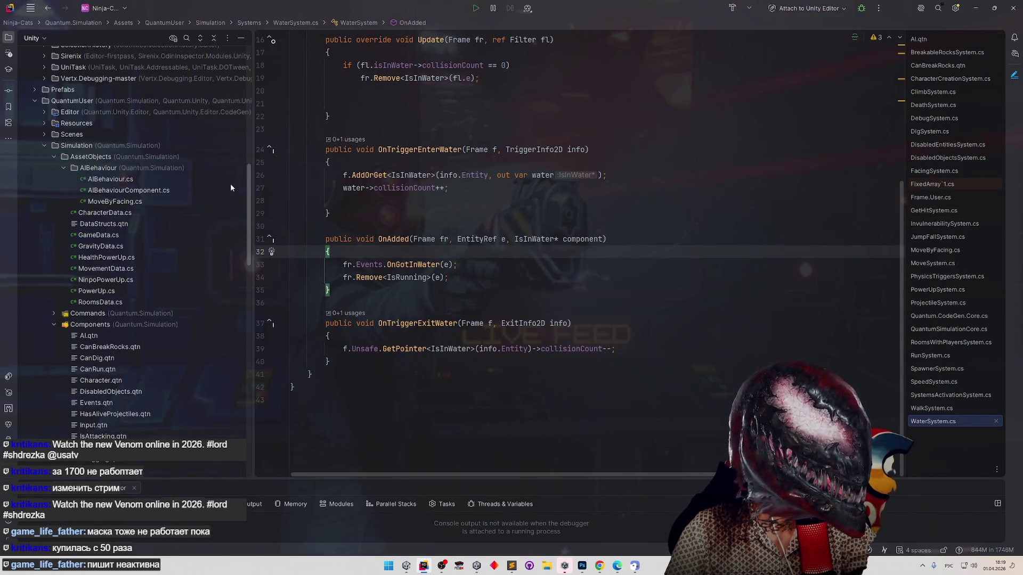
double_click(180, 203)
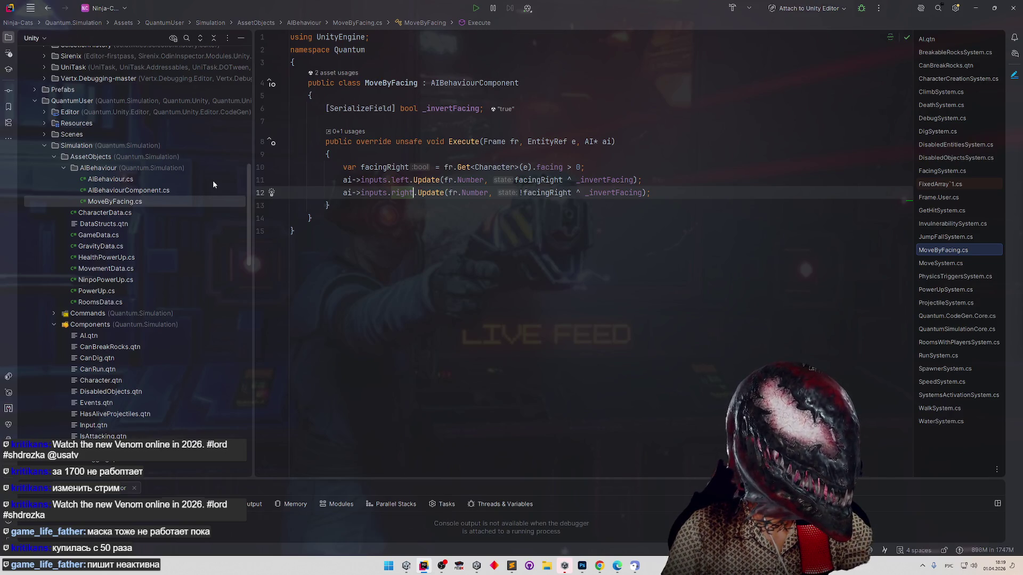
left_click(524, 192)
key("BackSpace")
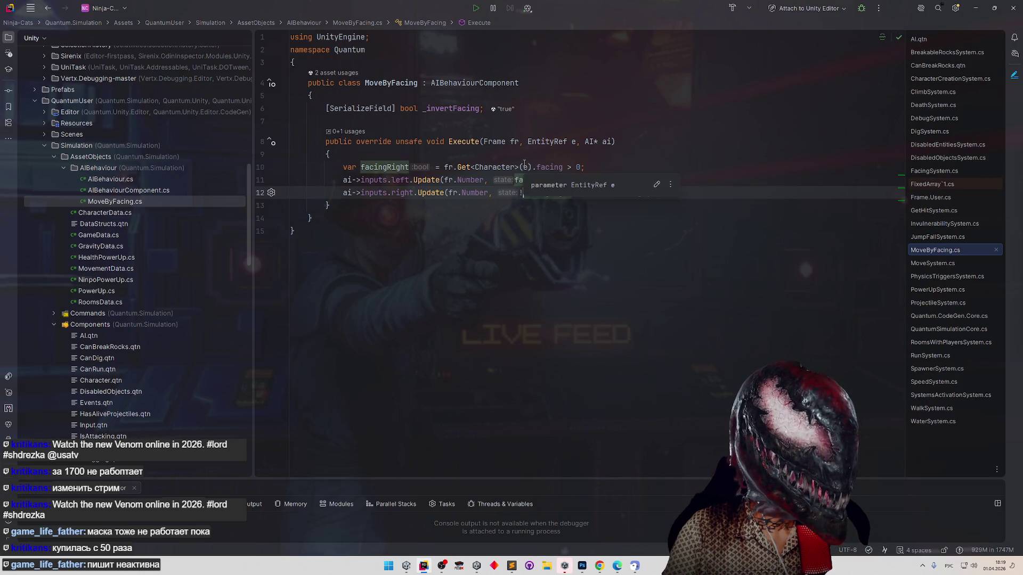
left_click(515, 179)
type("!")
left_click(566, 140)
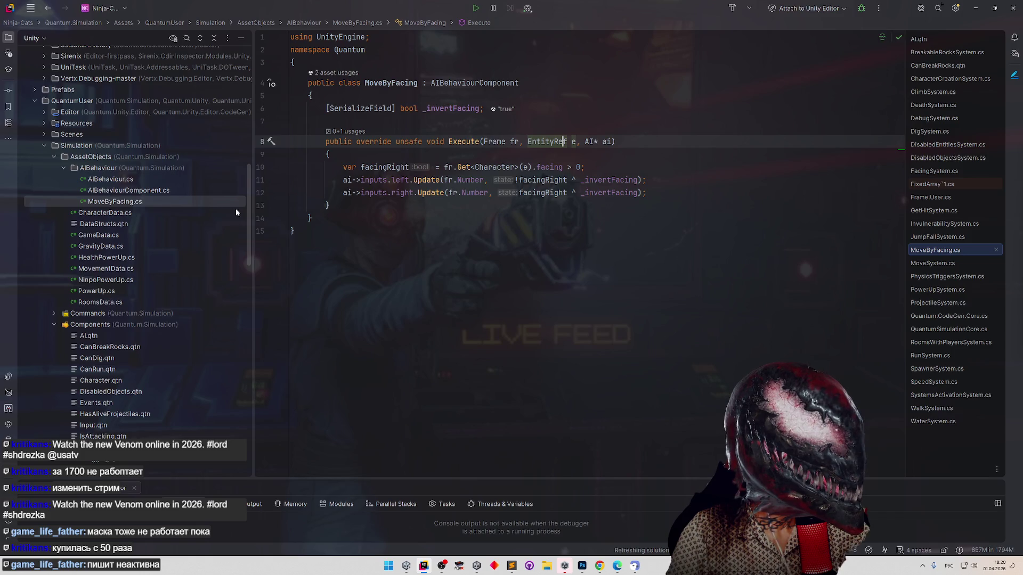
Add breakpoints on CharacterCreationSystem's facing assignment and MoveByFacing's facingRight line, then attach to Unity Editor.
scroll(234, 302, "down", 10)
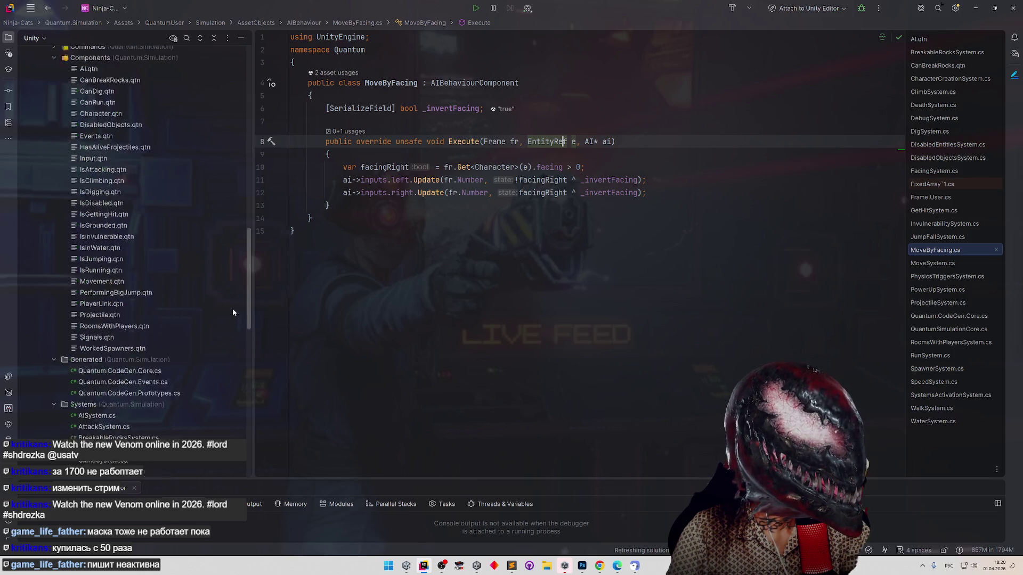
double_click(160, 295)
scroll(440, 254, "up", 15)
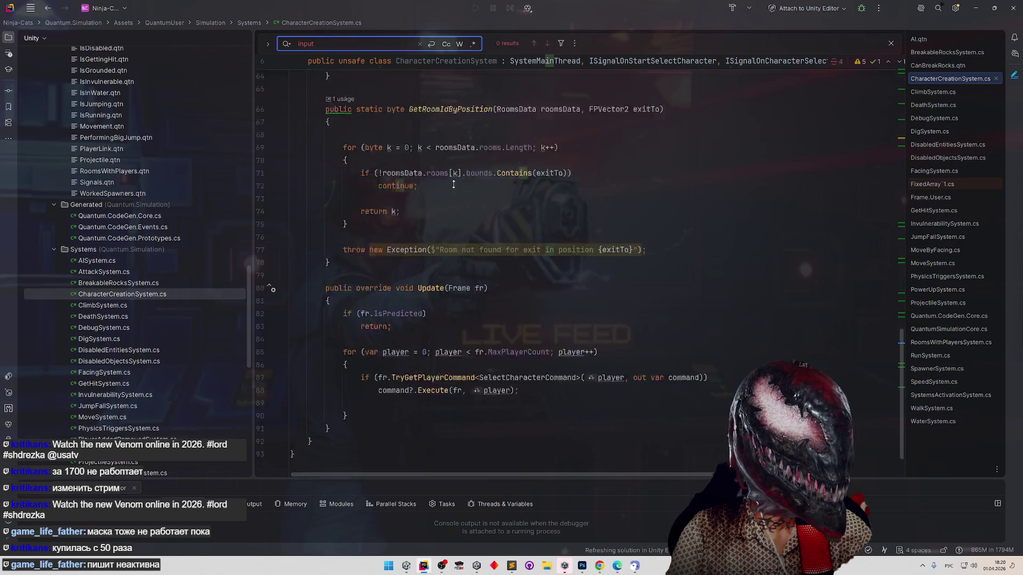
left_click(434, 255)
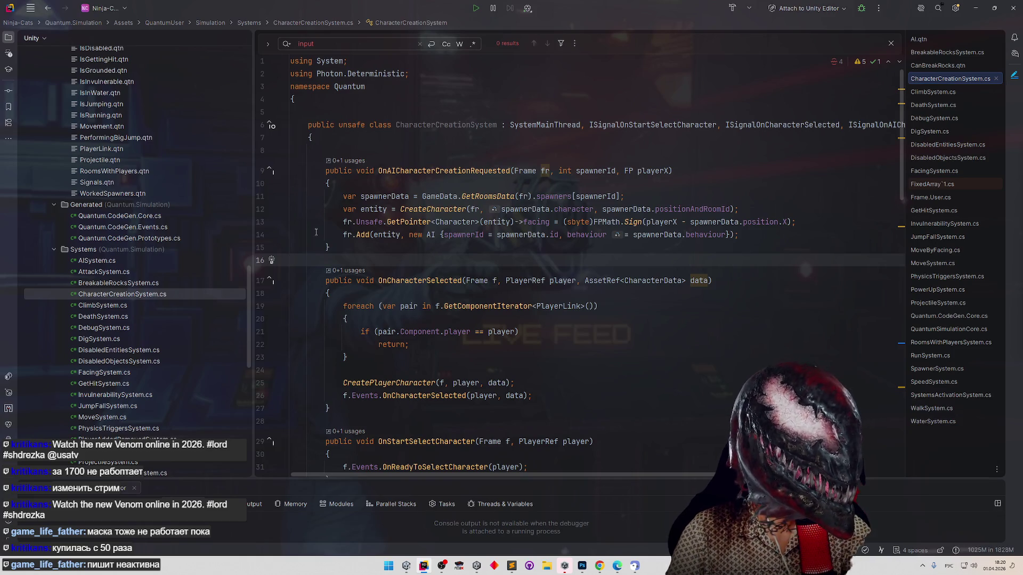
left_click(260, 222)
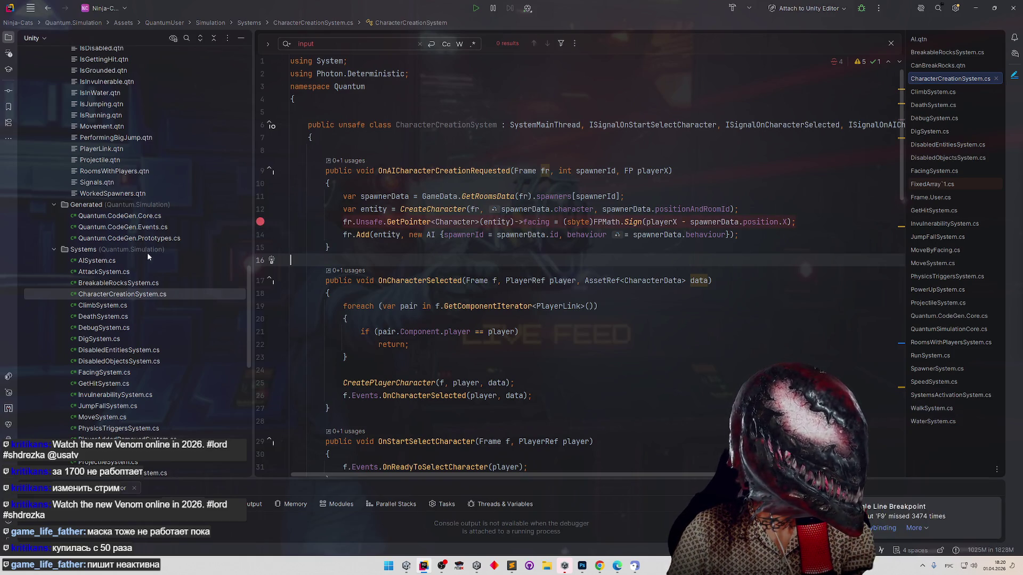
left_click_drag(248, 290, 242, 193)
double_click(164, 188)
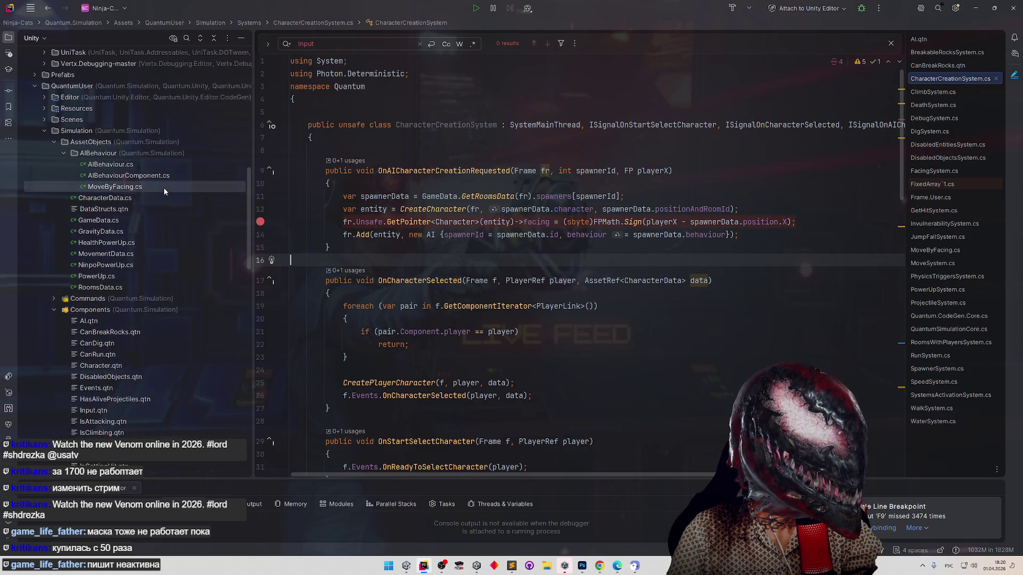
left_click(260, 167)
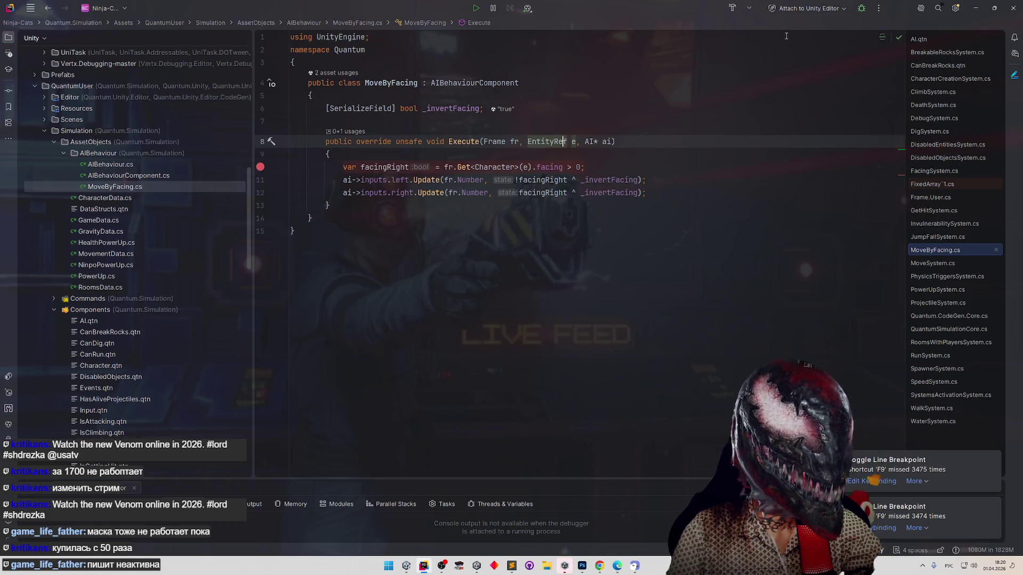
left_click(861, 14)
key("alt+Tab")
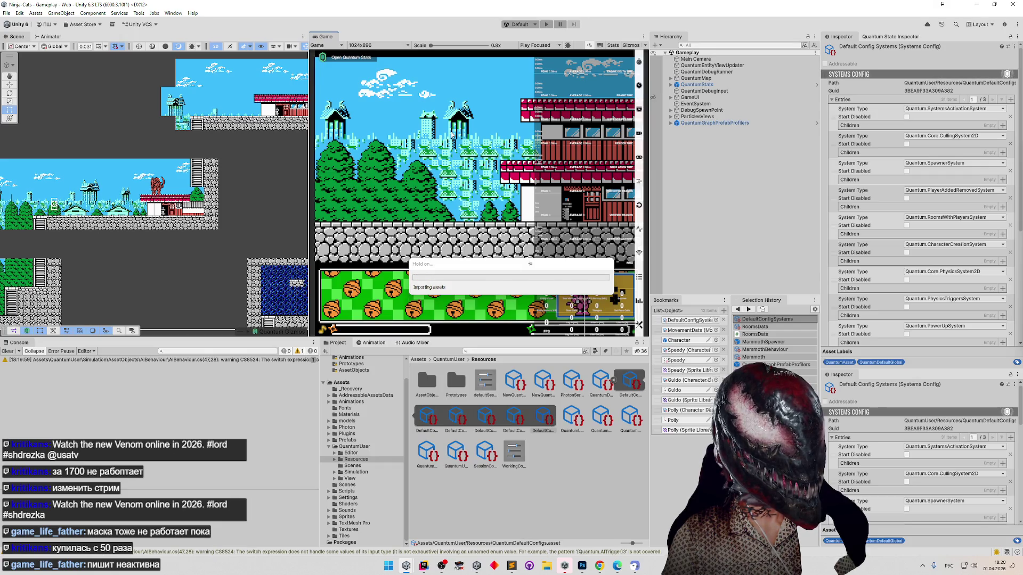
Clear the leftover compile warning from the Console once the scripts finish reimporting.
left_click(5, 351)
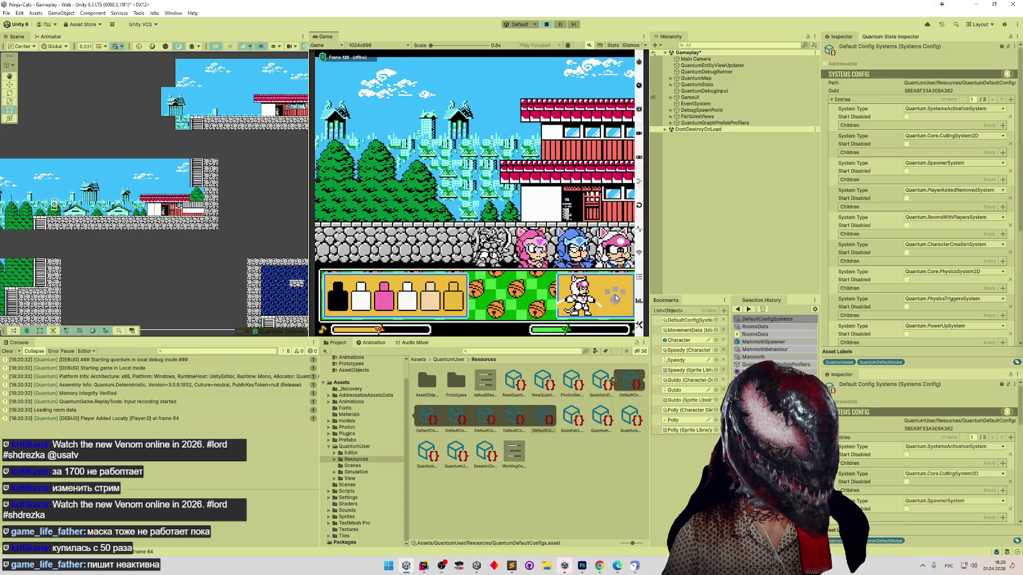
Walk the cat to trigger the spawn breakpoint, step past the facing and AI setup lines, and open Evaluate.
key("d")
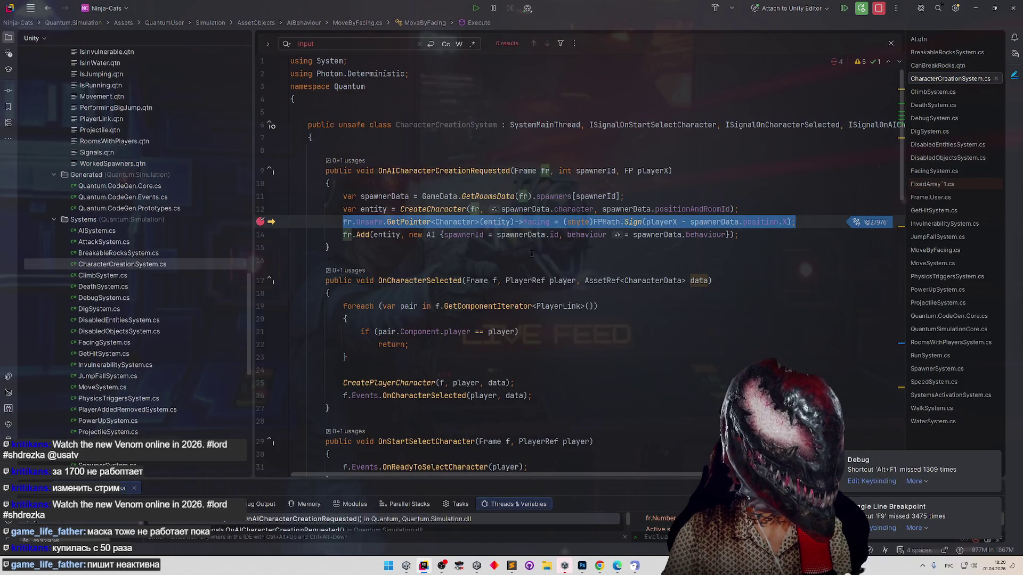
key("F10")
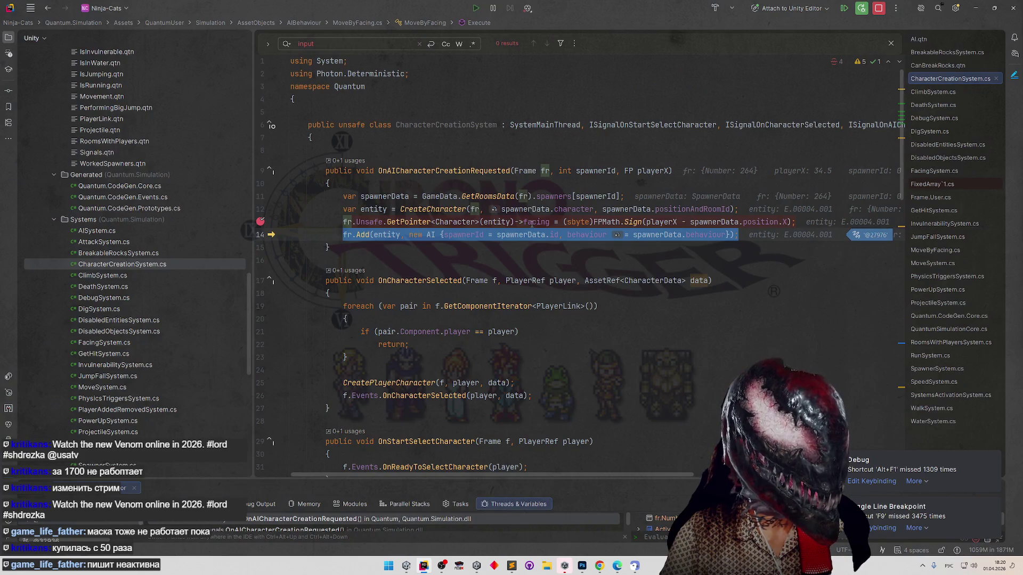
mouse_move(531, 224)
left_mouse_down()
mouse_move(326, 220)
mouse_move(479, 210)
mouse_move(550, 222)
left_mouse_up()
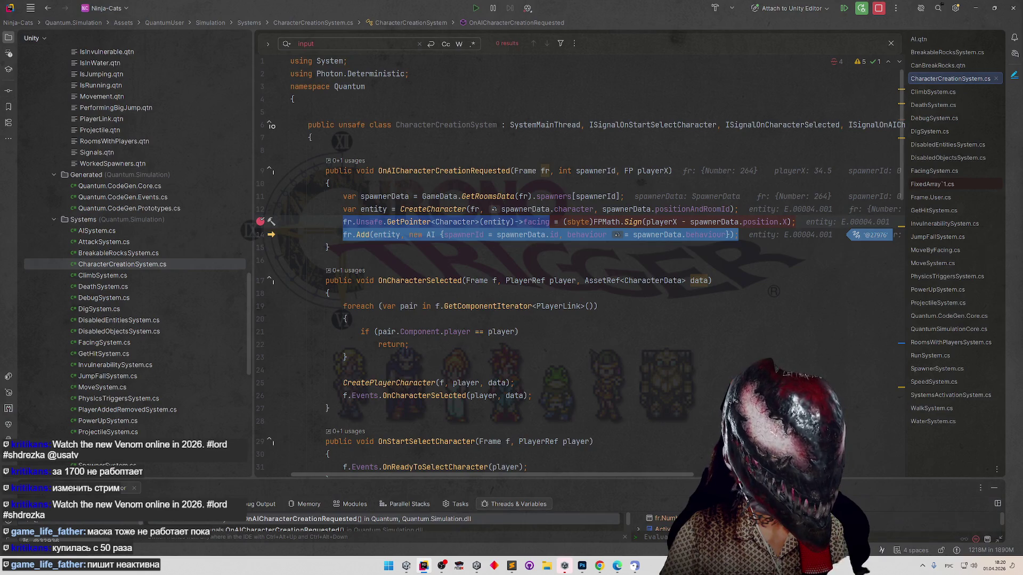
key("alt+F8")
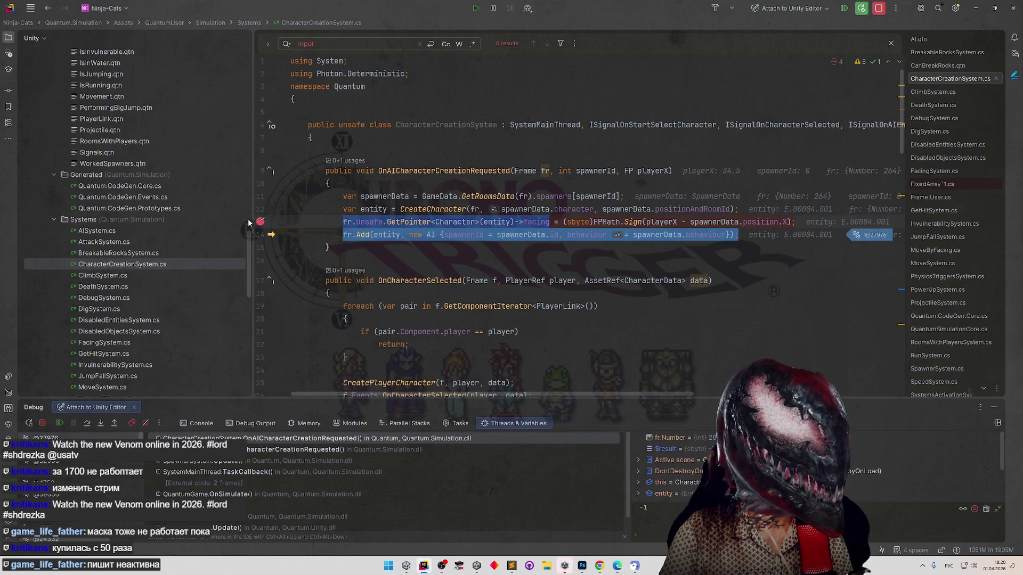
Resume to the MoveByFacing breakpoint, evaluate line 11's facing expression (facingRight false), and resume.
left_click(59, 423)
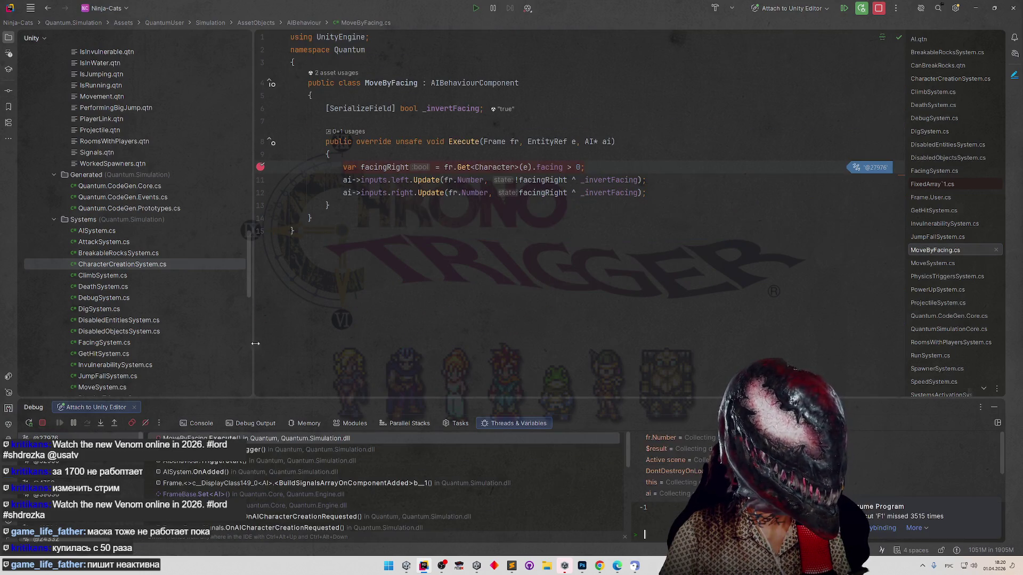
key("F5")
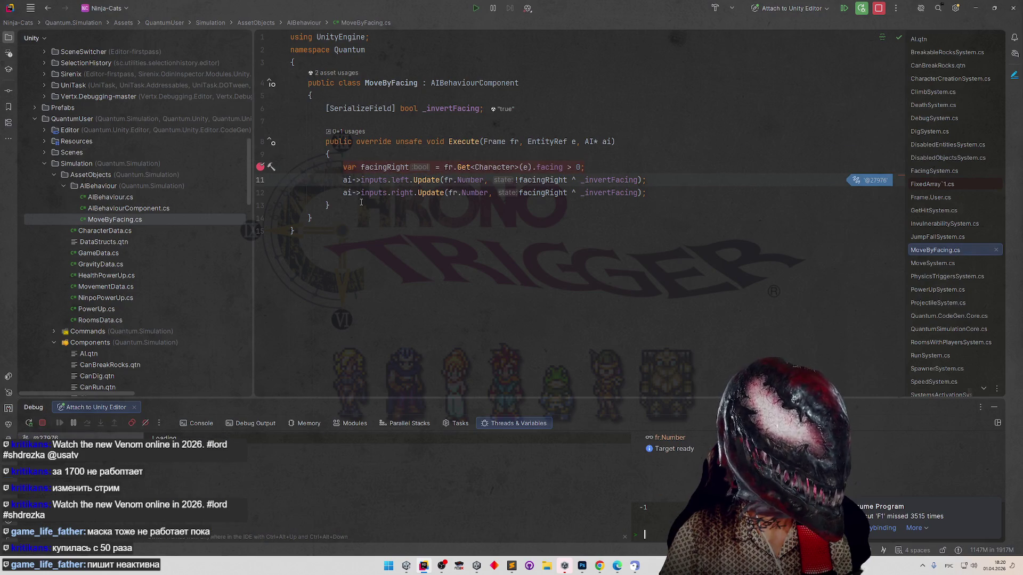
key("F5")
mouse_move(392, 166)
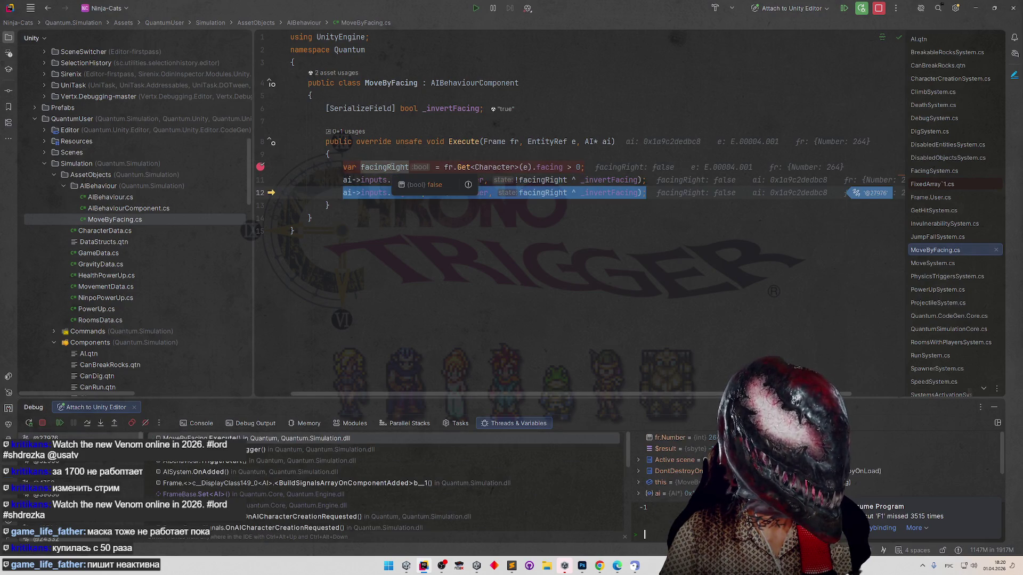
left_click_drag(516, 180, 639, 180)
key("ctrl+v")
key("Return")
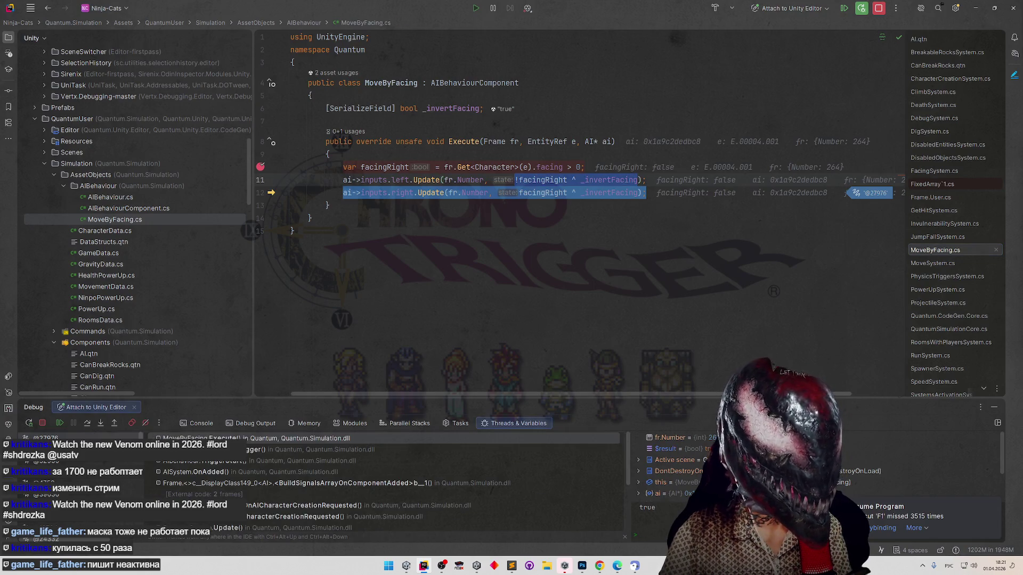
left_click(59, 422)
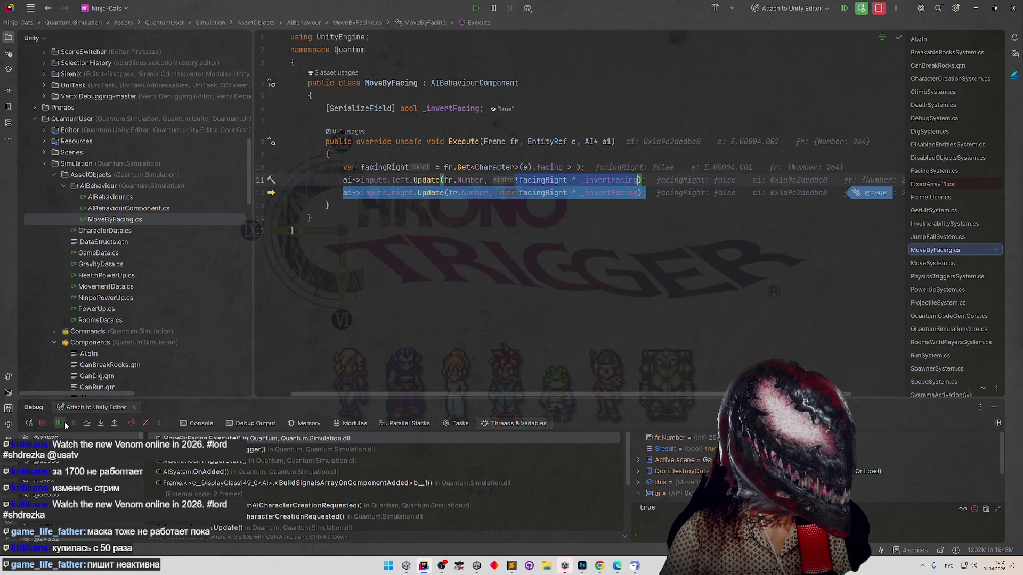
key("alt+Tab")
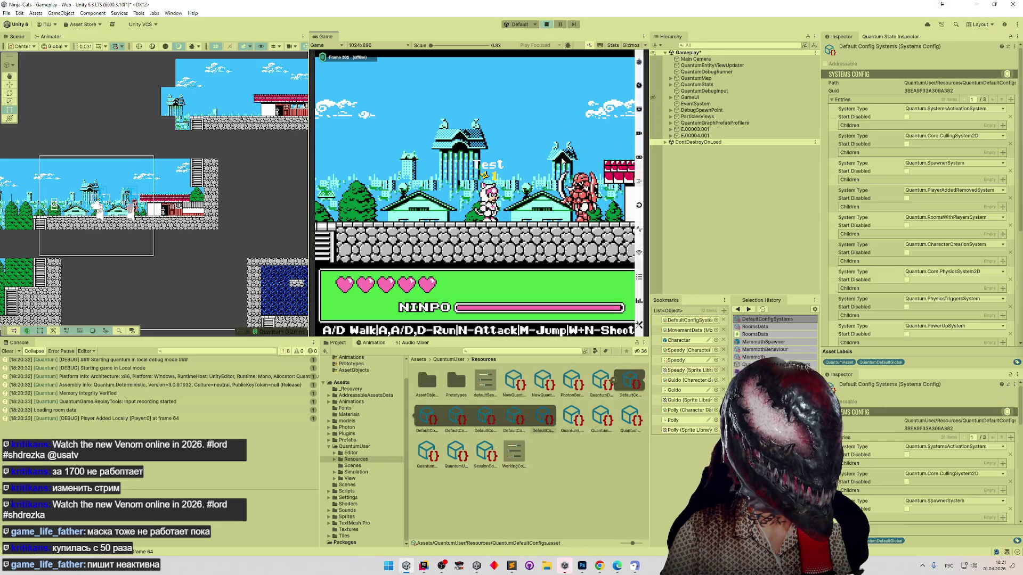
Walk the cat right with A/D, destroy the red mammoth with N, then stop and restart Play mode.
key("a")
key("d")
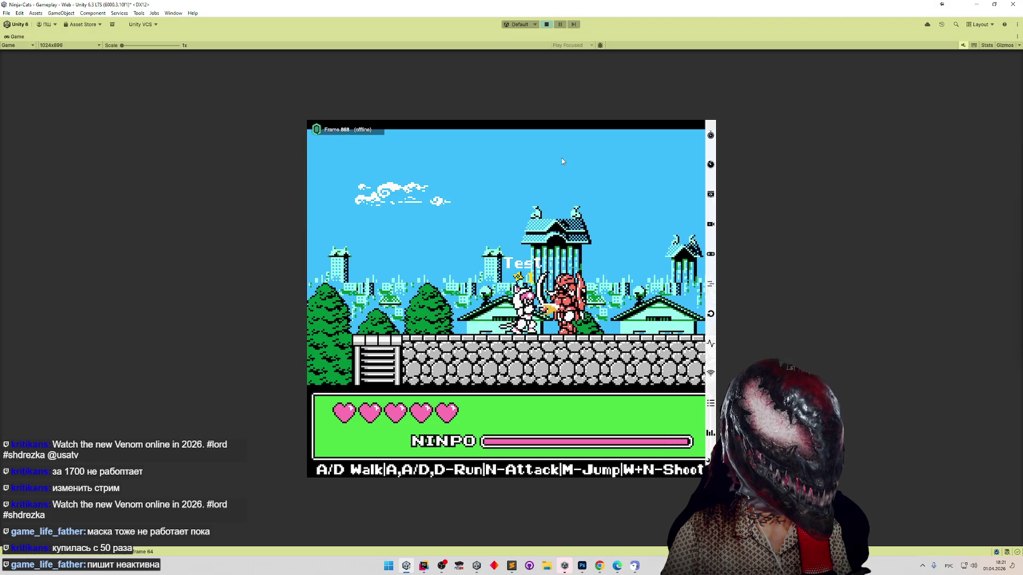
key("d")
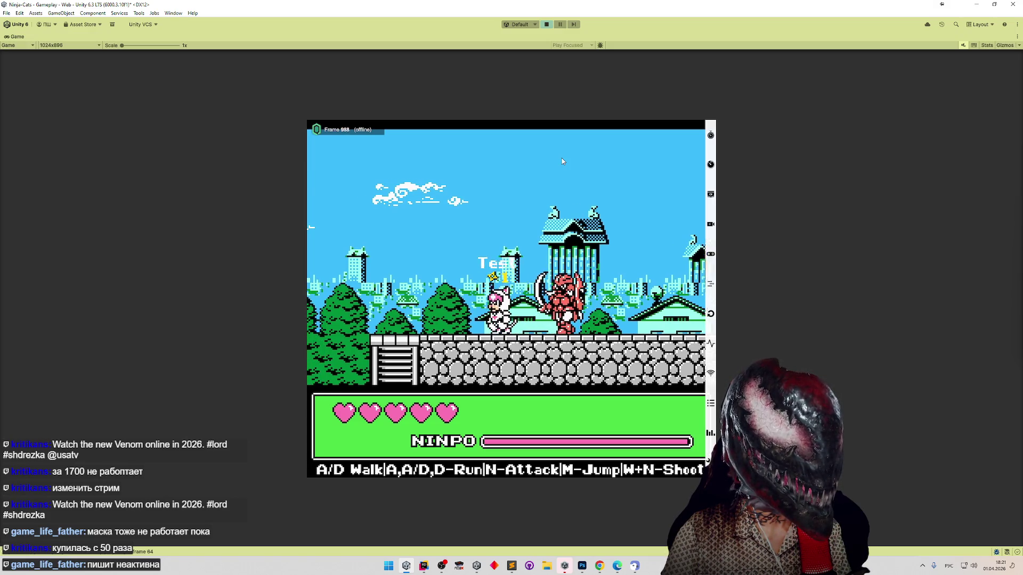
key("d")
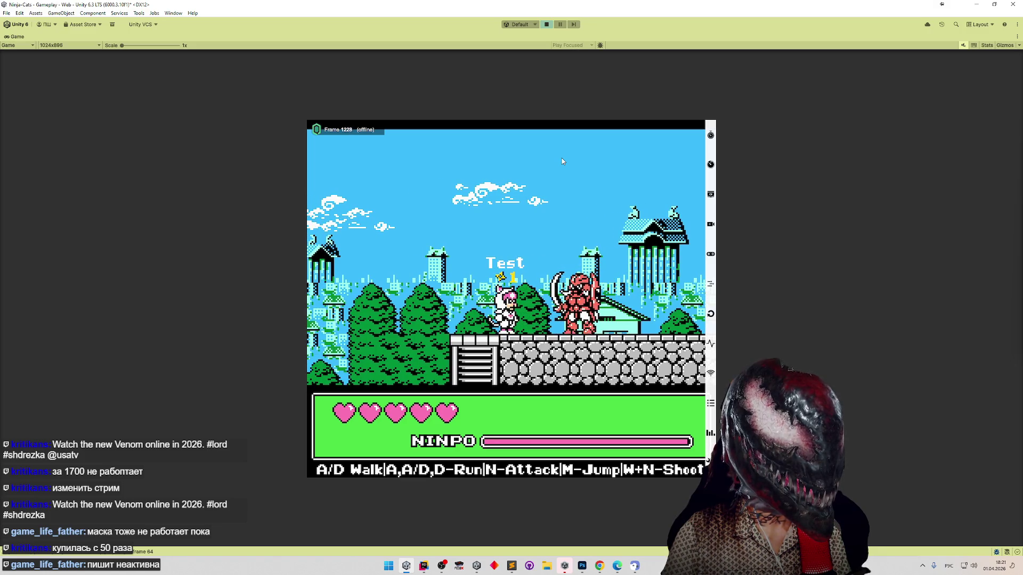
key("n")
key("d")
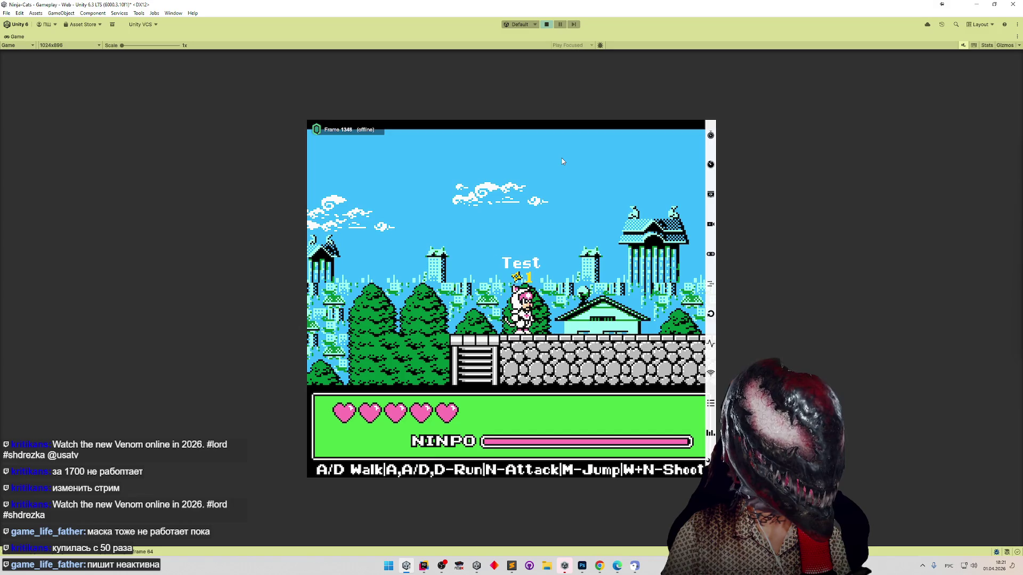
key("ctrl+p")
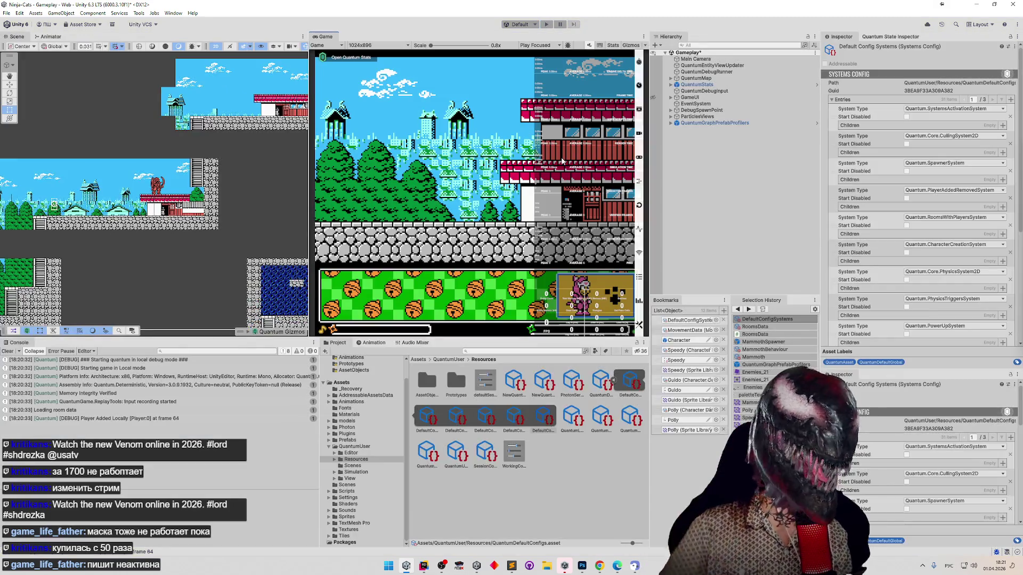
key("ctrl+p")
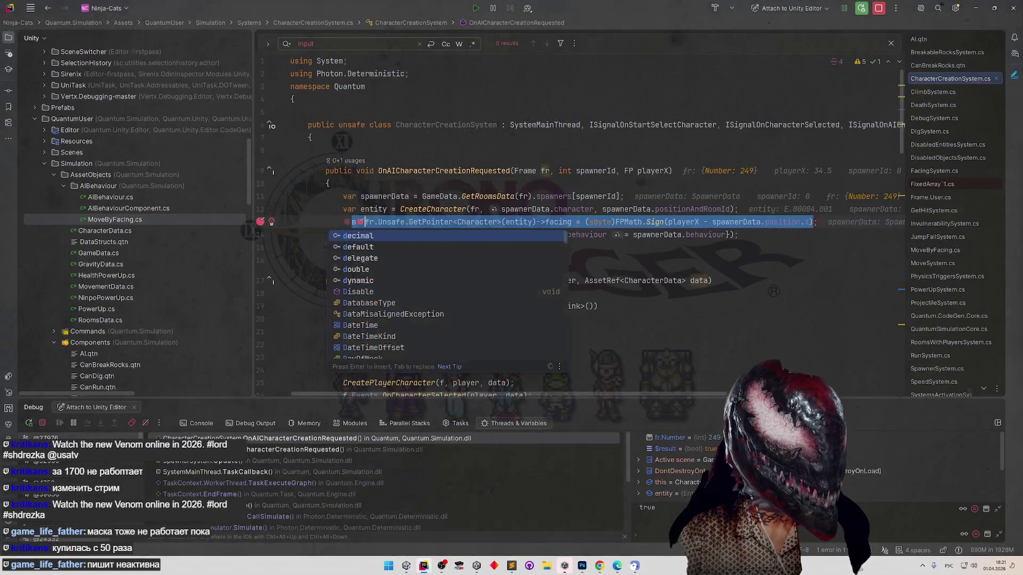
Remove the line-13 breakpoint, stop Play, clear the Console, and open the CS0103 error source line.
left_click(261, 222)
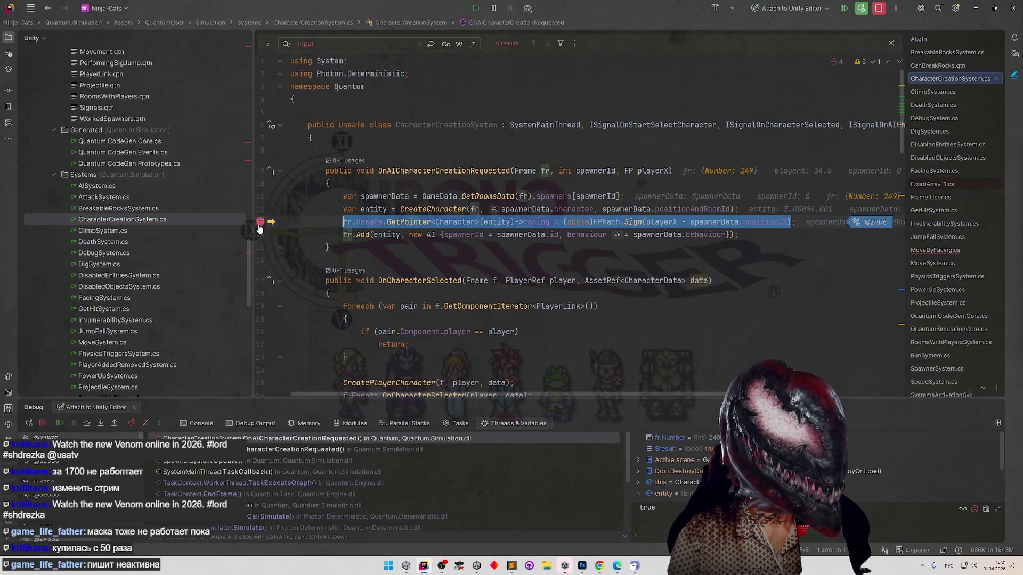
left_click(56, 425)
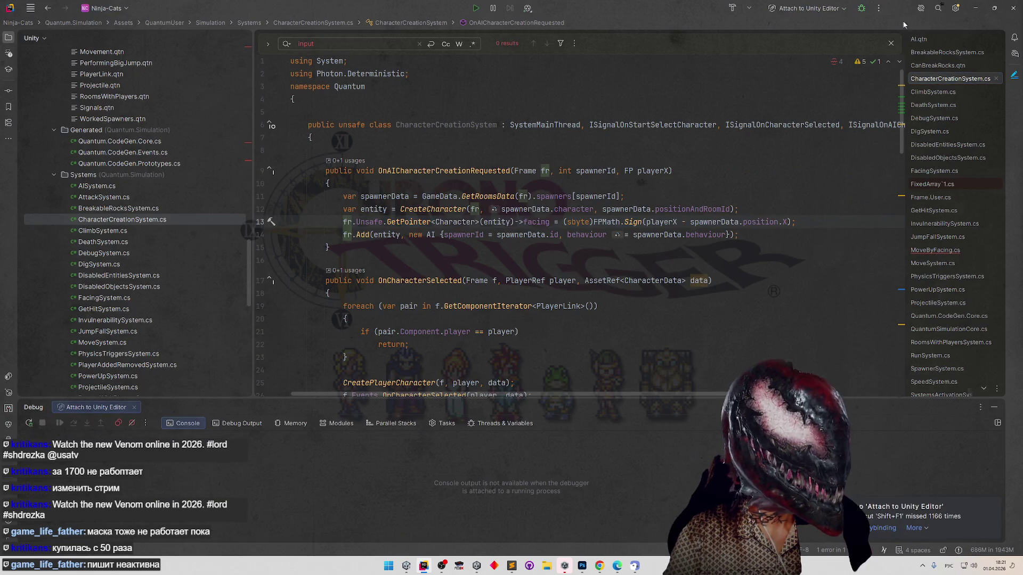
left_click(975, 8)
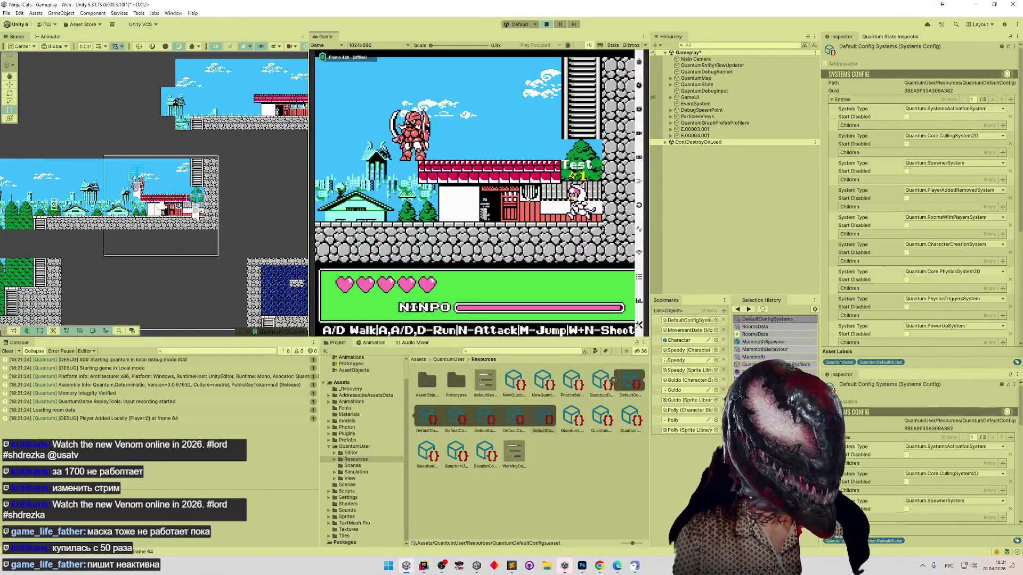
key("ctrl+p")
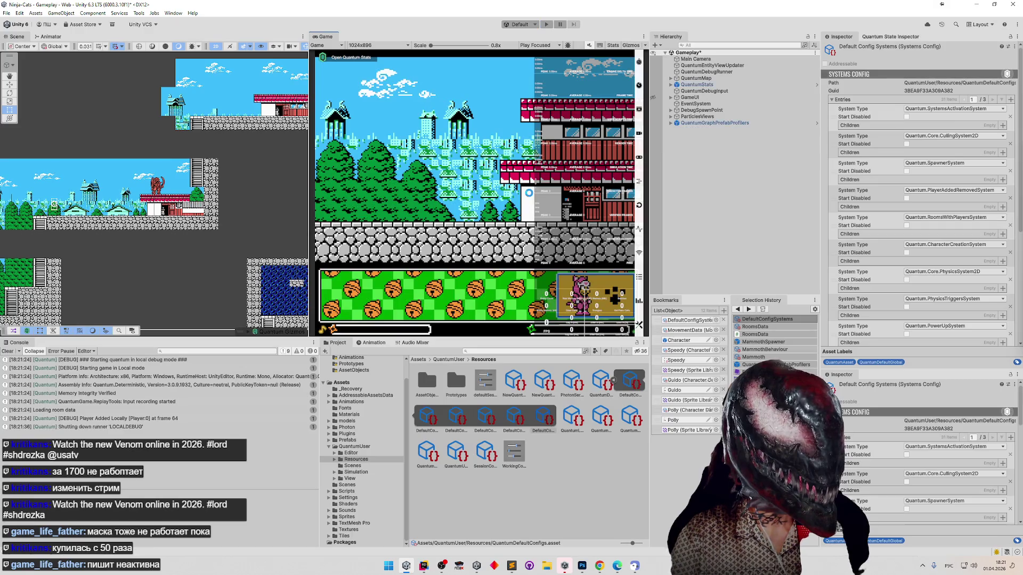
left_click(10, 351)
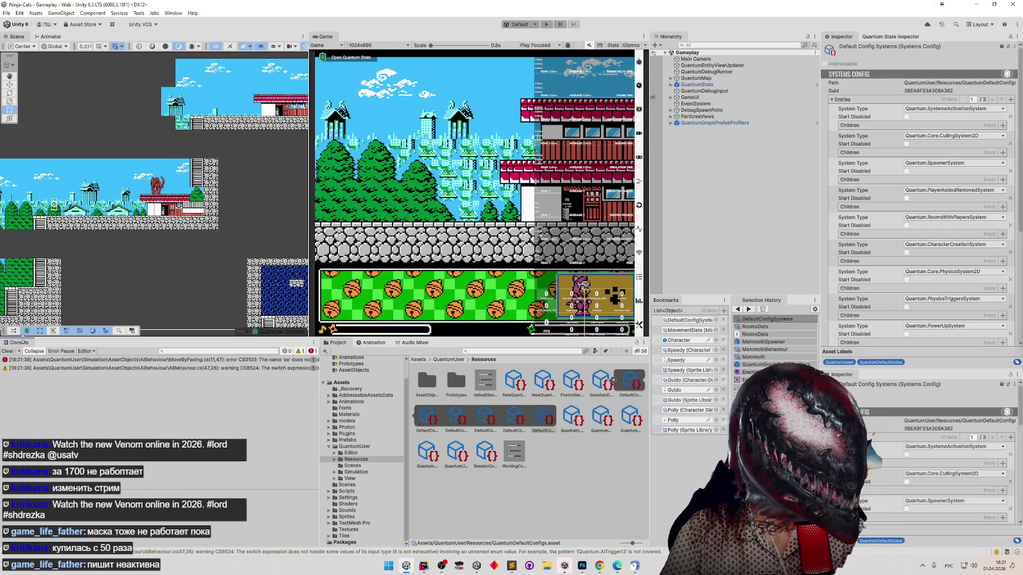
left_click(9, 352)
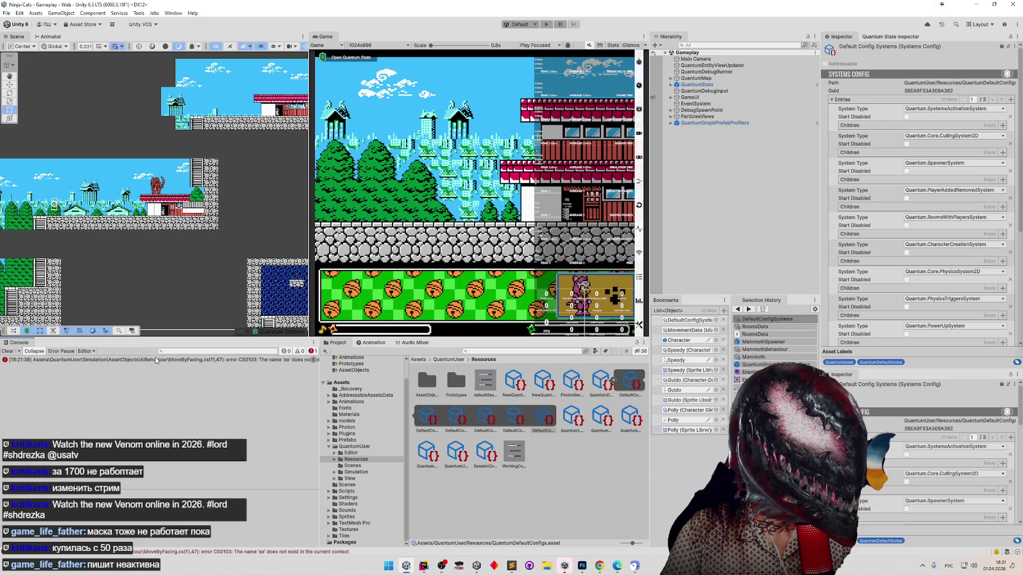
double_click(156, 360)
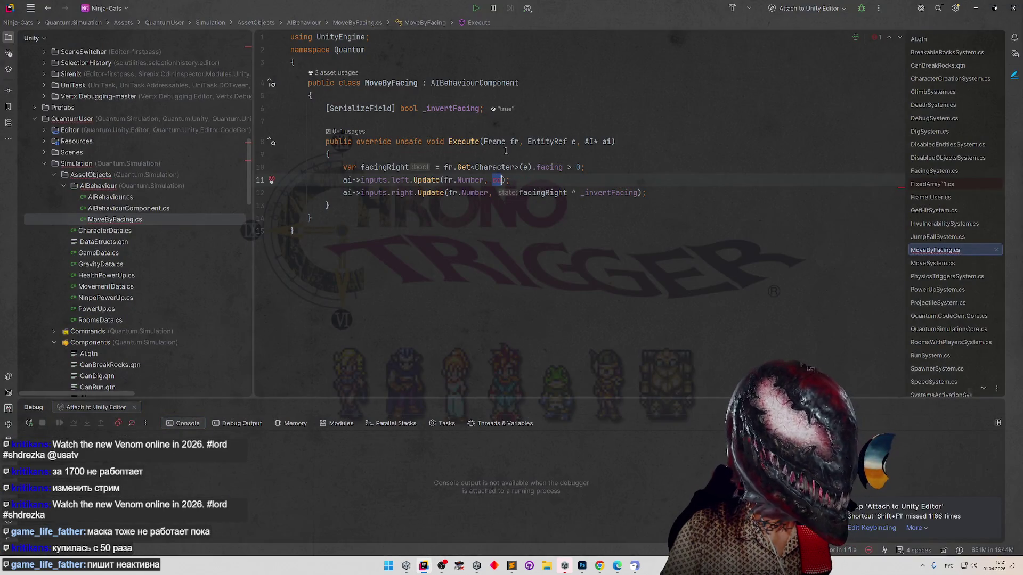
Replace 'aa' on line 11 with !facingRight ^ _invertFacing and let Unity recompile.
key("BackSpace")
key("BackSpace")
key("BackSpace")
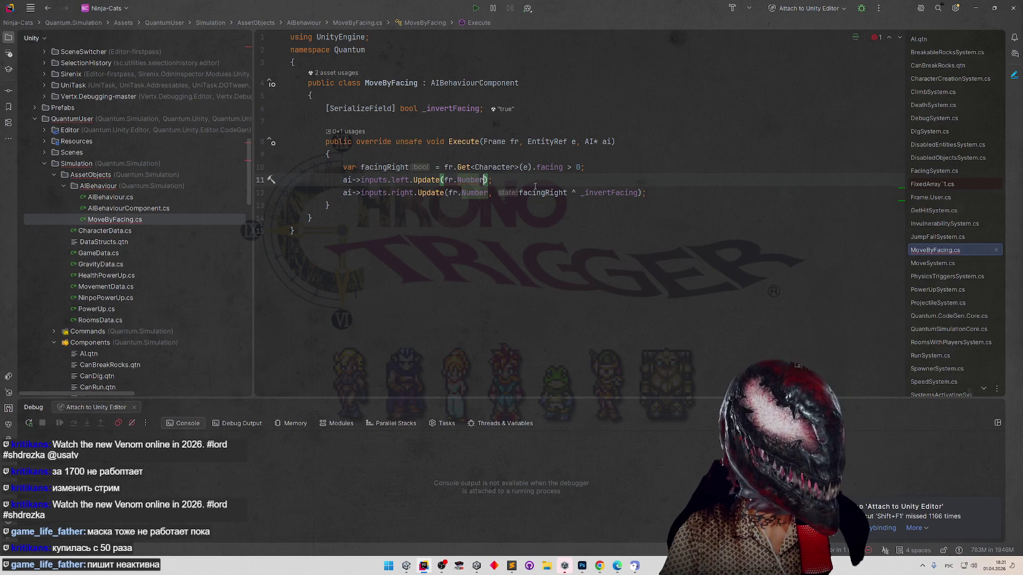
key("ctrl+z")
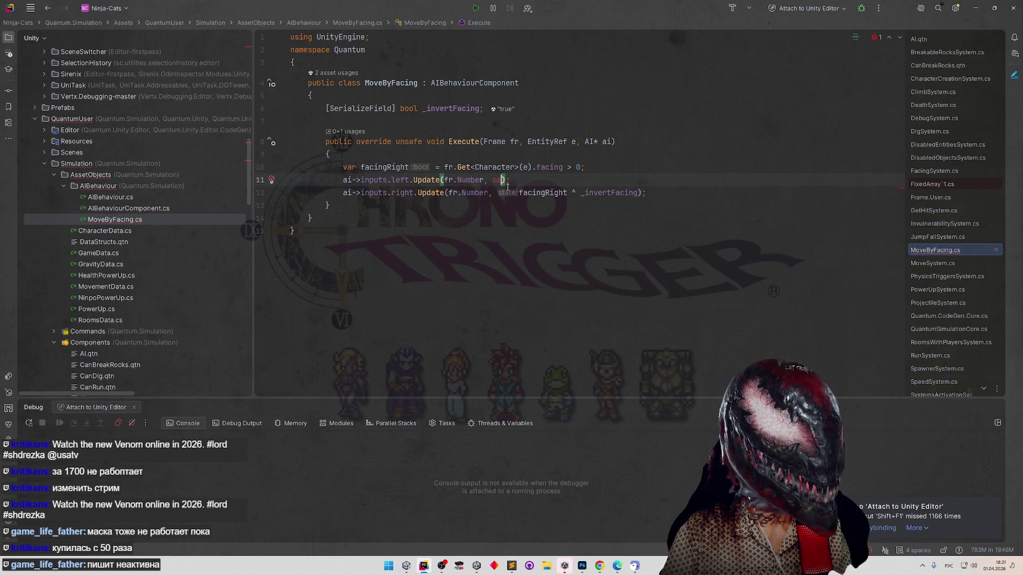
type("facingRight")
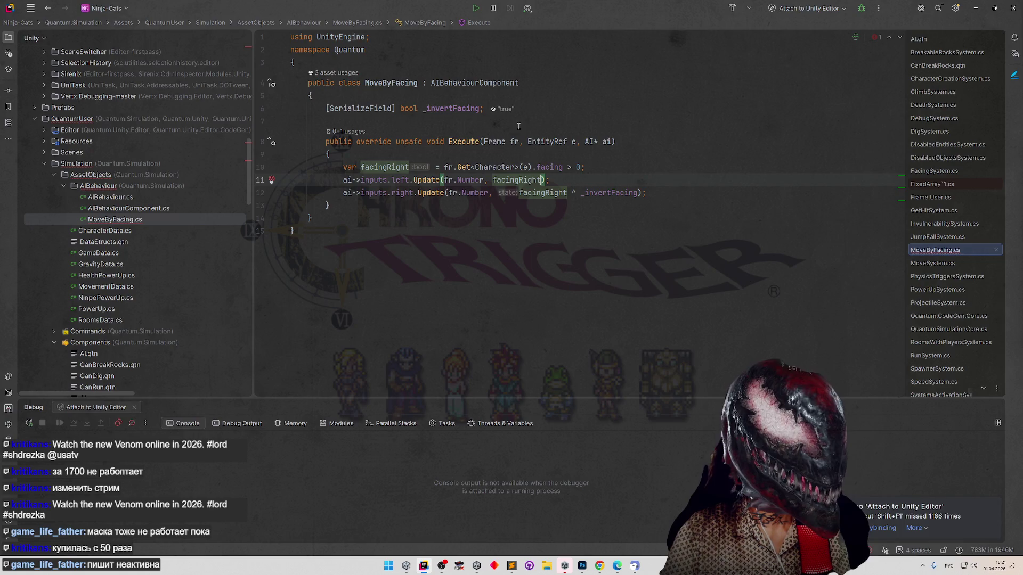
left_click(490, 180)
type("!")
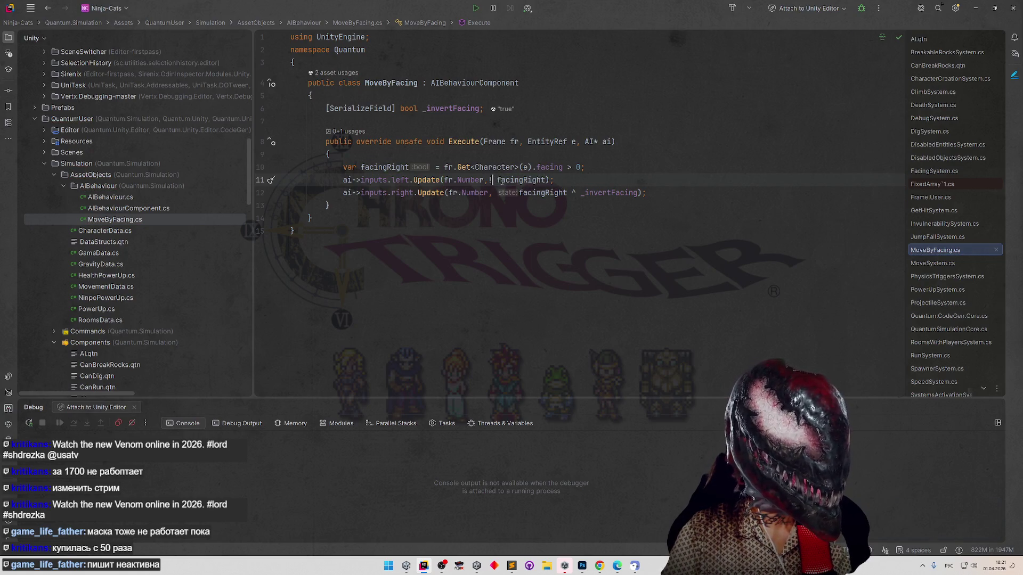
key("Delete")
left_click_drag(568, 193, 637, 194)
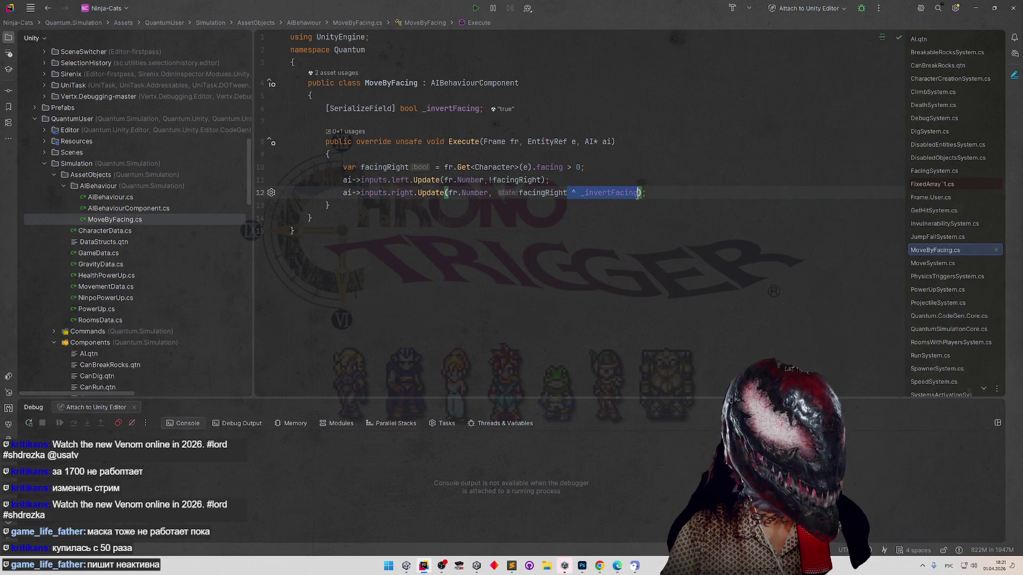
key("ctrl+c")
left_click(540, 180)
key("ctrl+v")
left_click(611, 142)
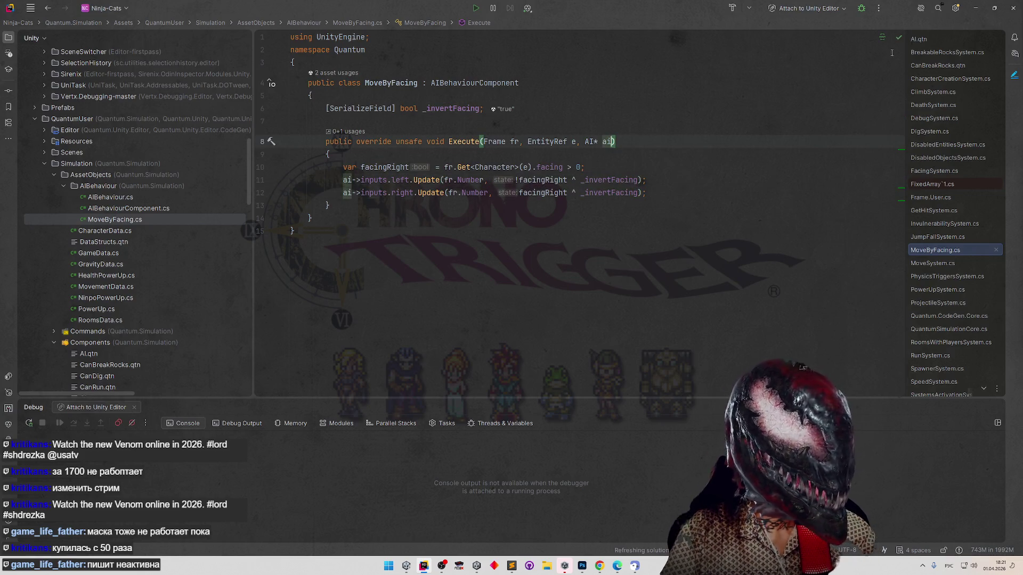
key("alt+Tab")
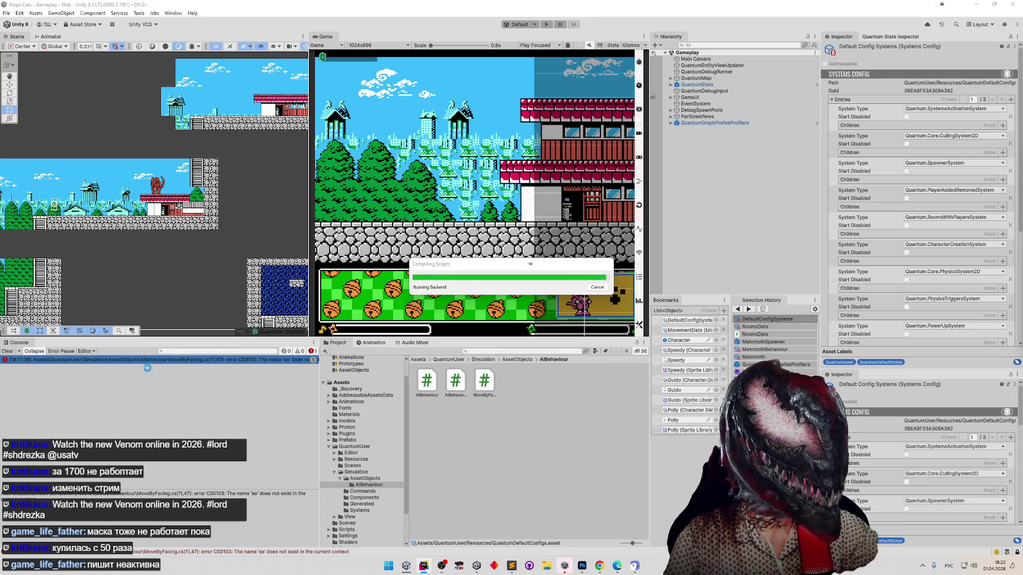
left_click(424, 566)
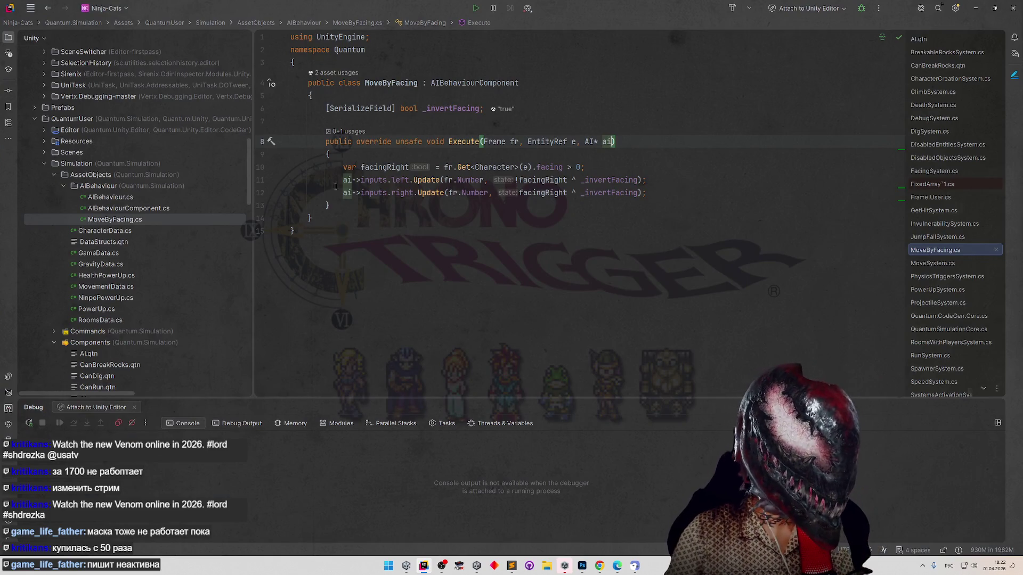
Search for TriggerStart and jump to it in AIBehaviour.cs.
key("shift")
key("shift")
type("TriggerStart")
key("Return")
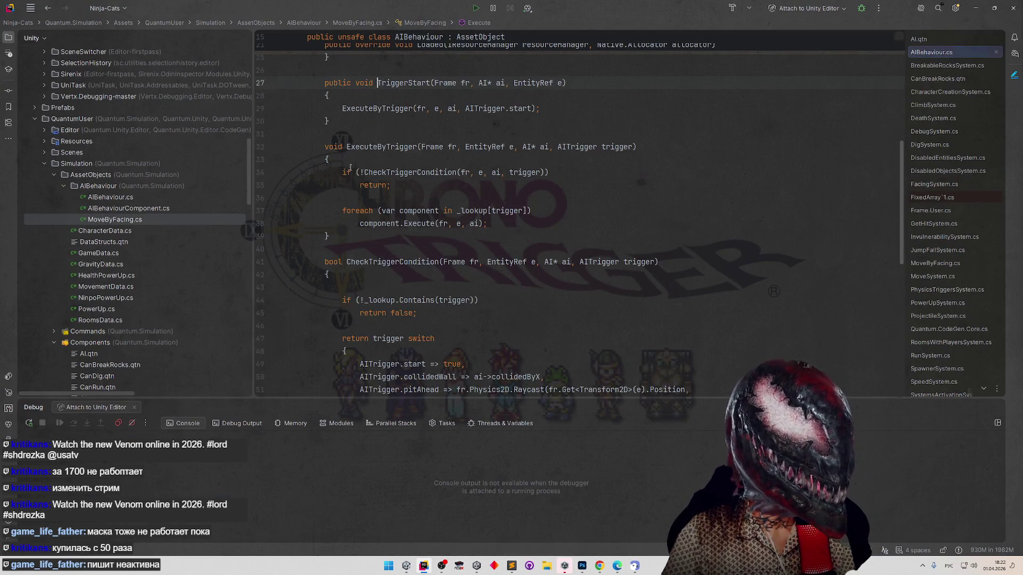
scroll(328, 222, "down", 5)
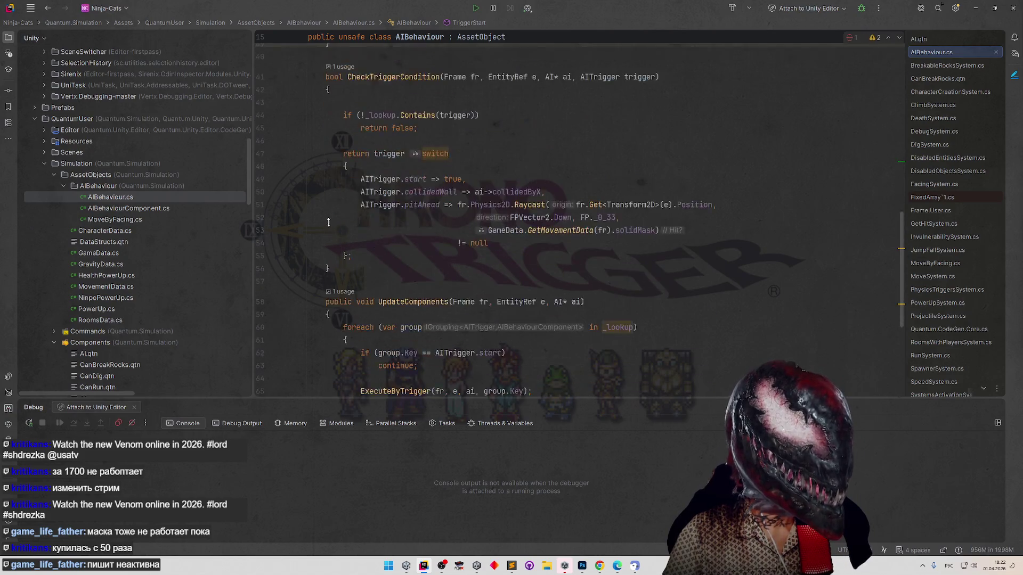
scroll(328, 222, "up", 1)
scroll(336, 226, "up", 1)
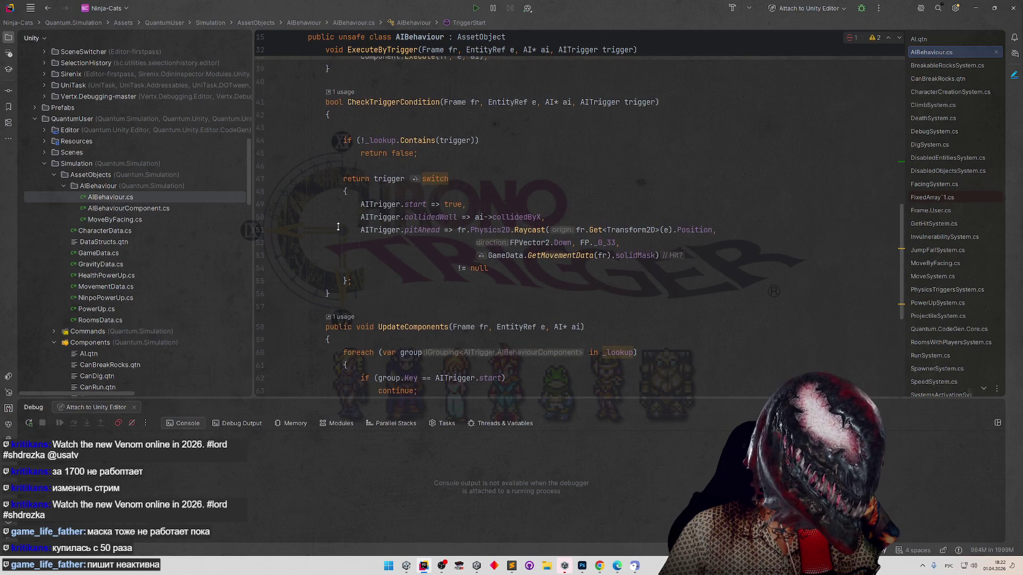
scroll(339, 226, "up", 1)
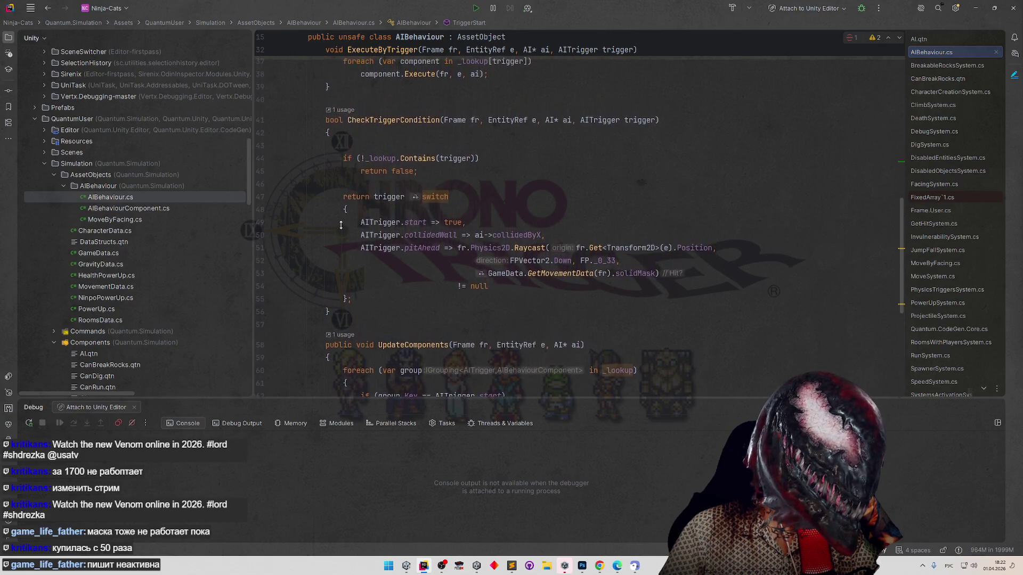
scroll(343, 214, "up", 5)
scroll(345, 198, "up", 10)
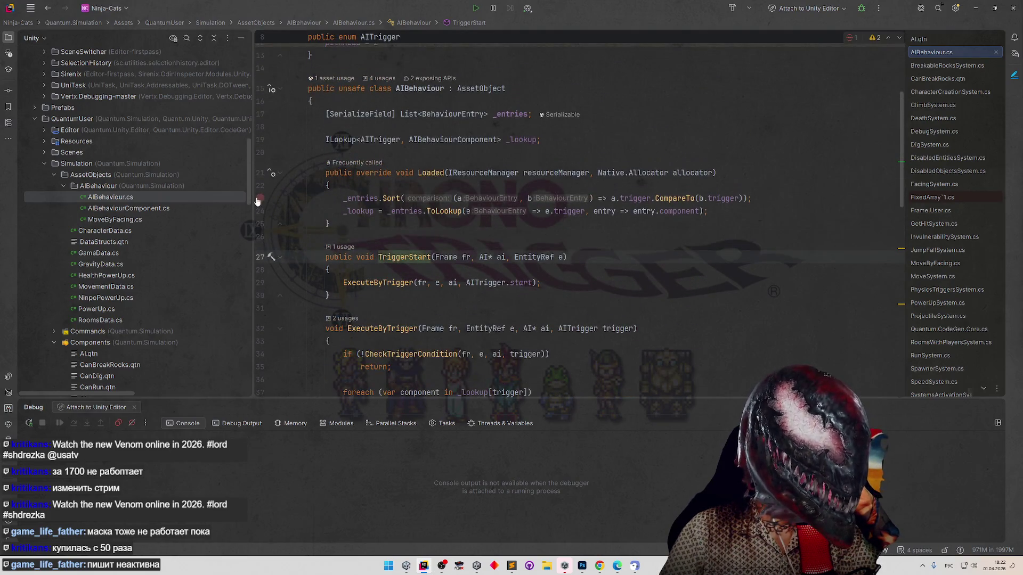
Attach to Unity Editor, set a breakpoint on the ExecuteByTrigger call, and clear Unity's Console warnings.
left_click(861, 8)
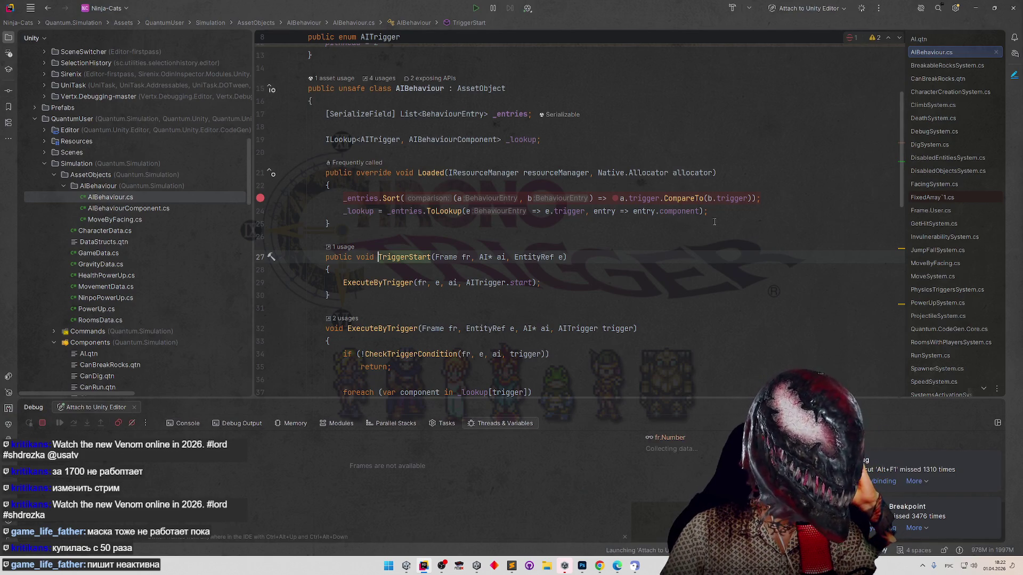
scroll(721, 223, "down", 10)
scroll(631, 240, "down", 2)
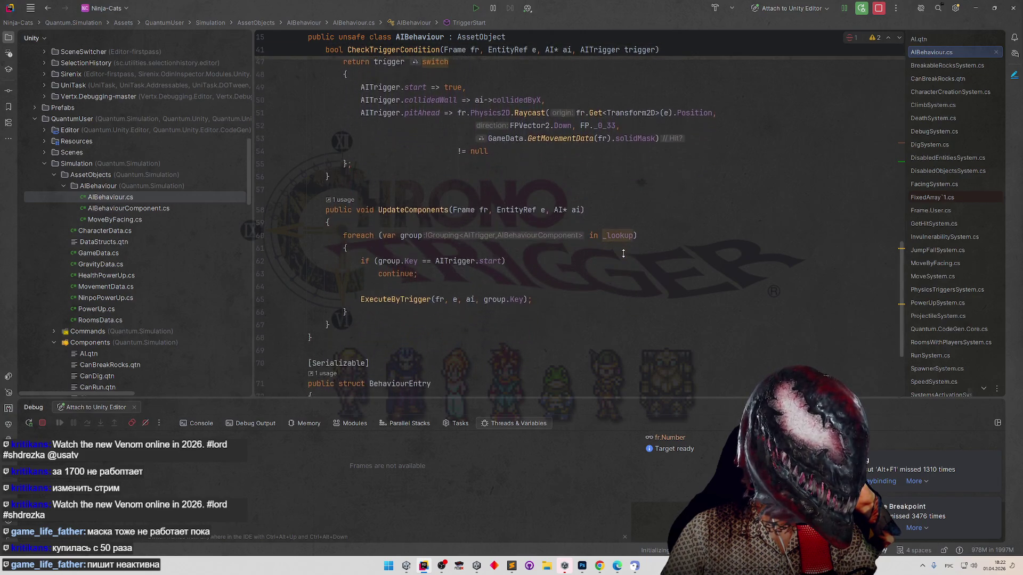
left_click(260, 291)
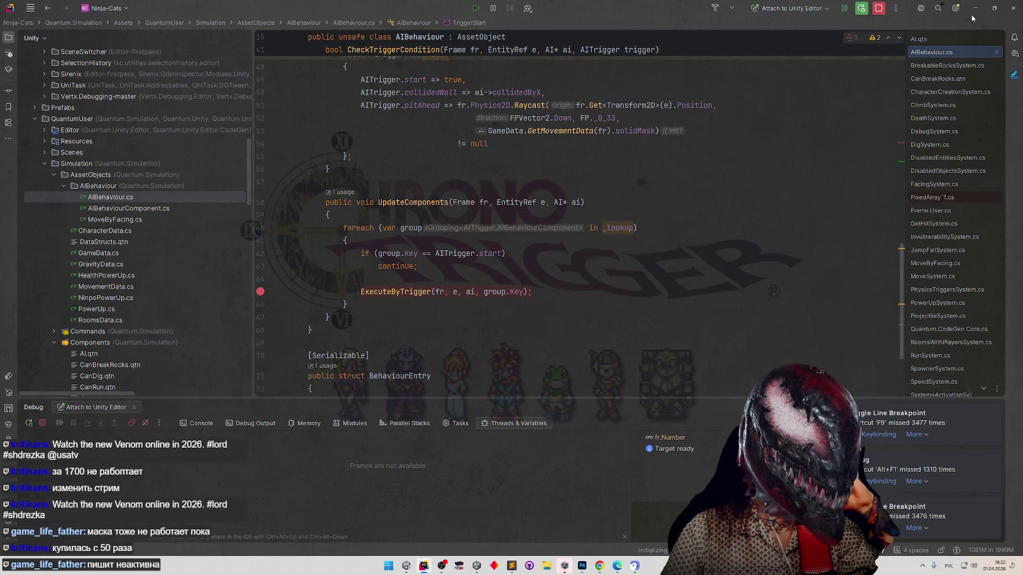
left_click(975, 8)
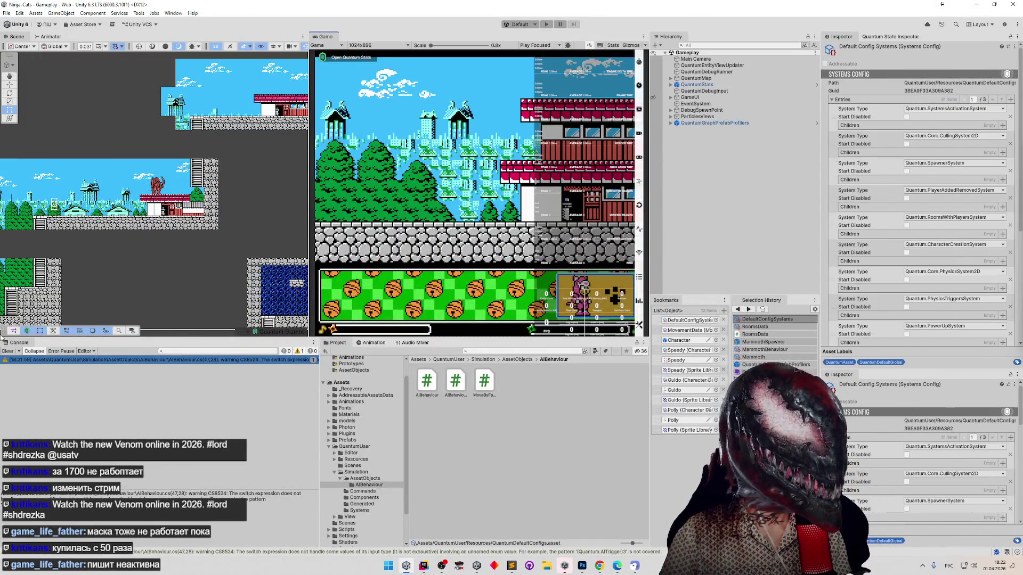
left_click(8, 351)
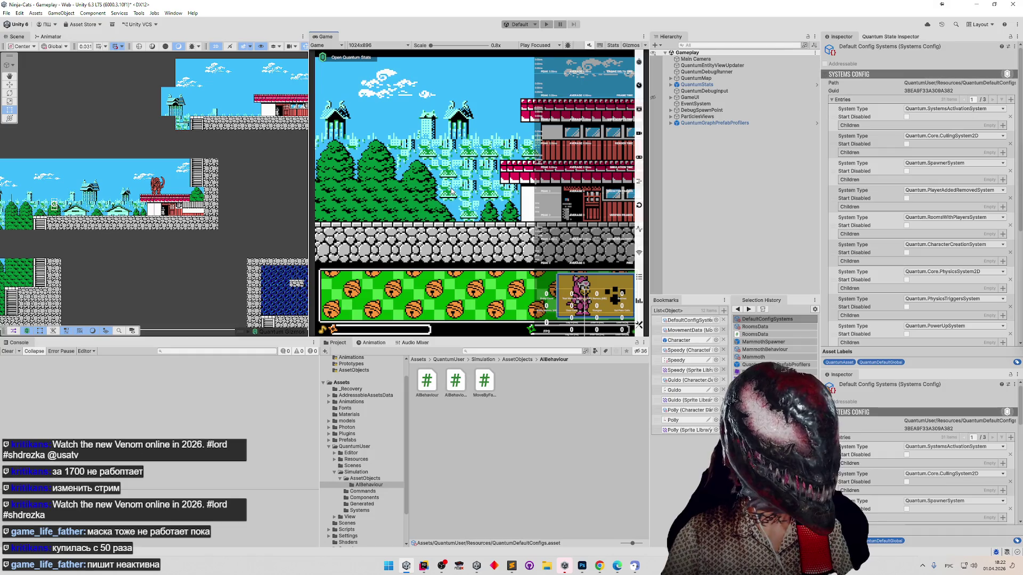
Start Play, step through the entries sort, then move the breakpoint to the _lookup line and resume.
key("ctrl+p")
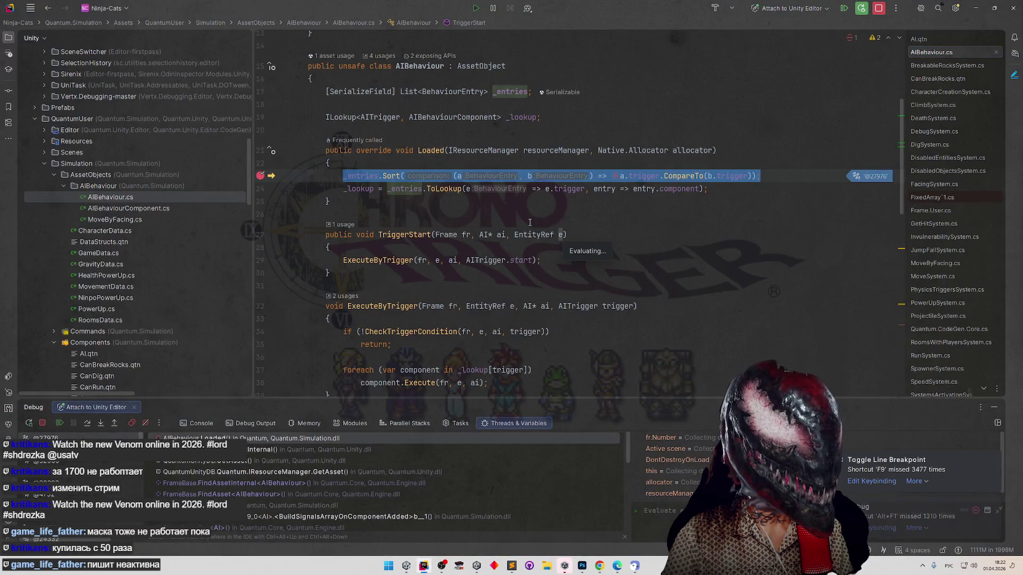
key("F5")
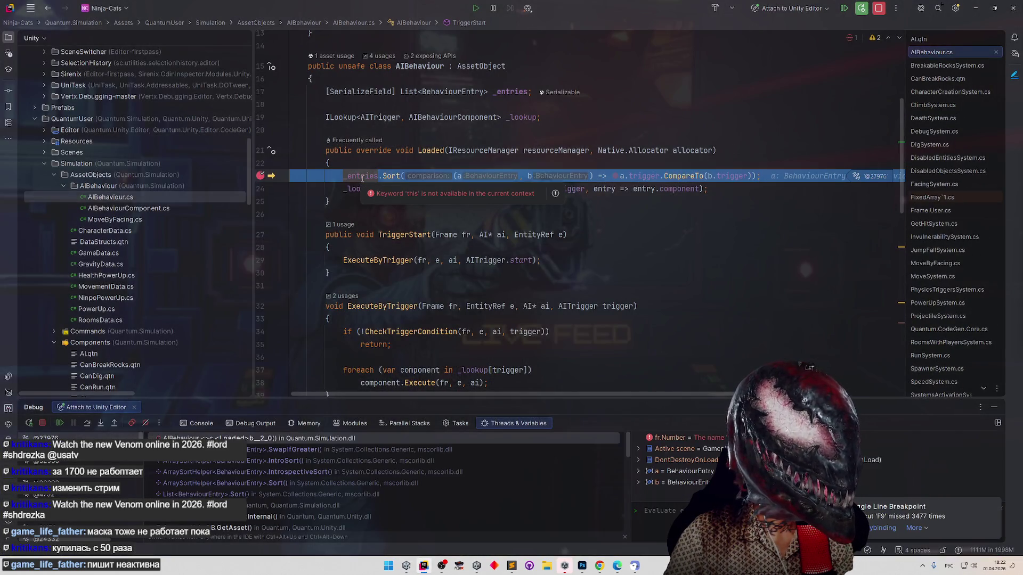
key("shift+F11")
key("F5")
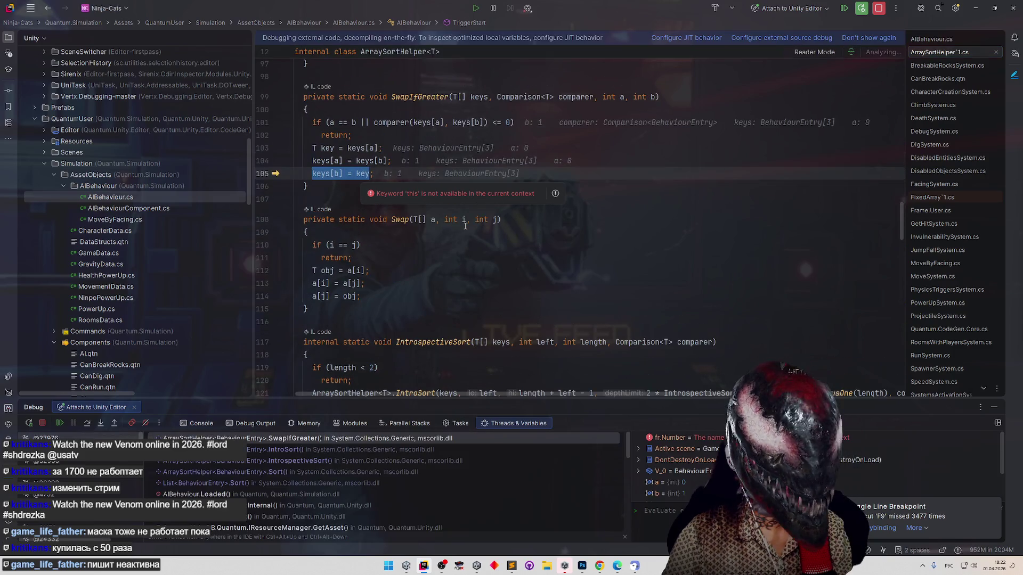
key("F5")
left_click(260, 176)
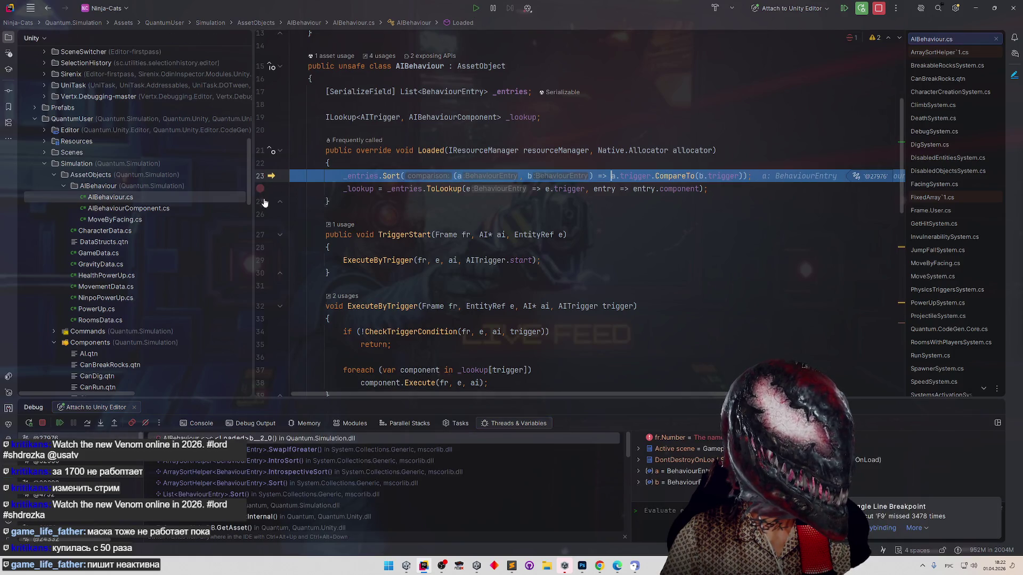
left_click(60, 423)
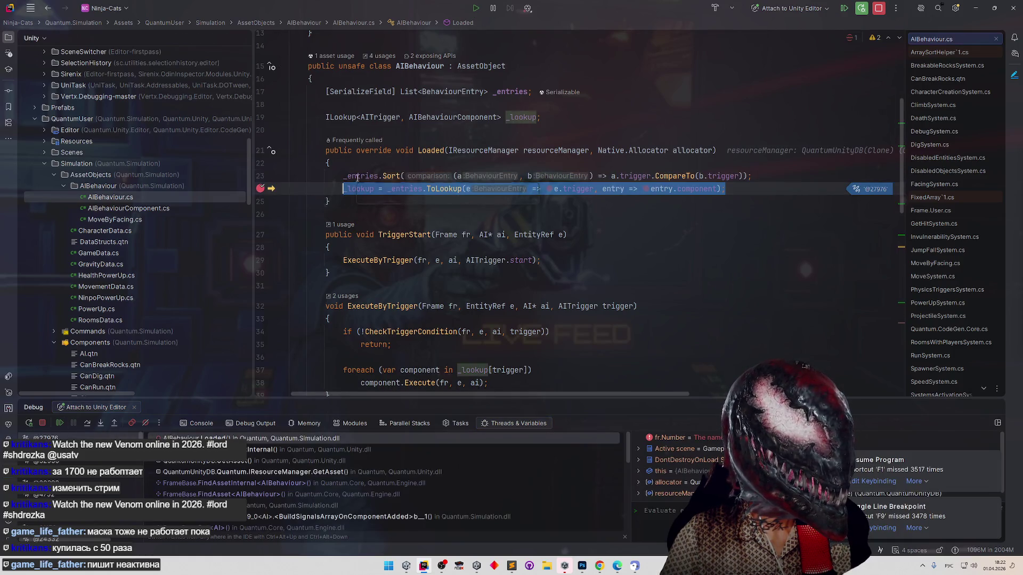
Inspect the three _entries items and step into the e.trigger and entry.component selectors.
left_click(364, 190)
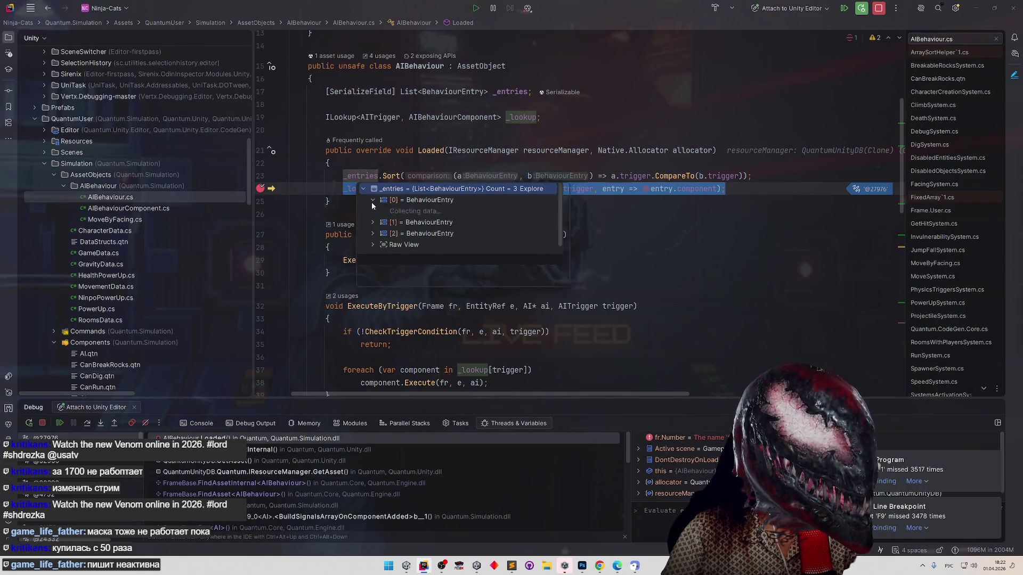
left_click(372, 211)
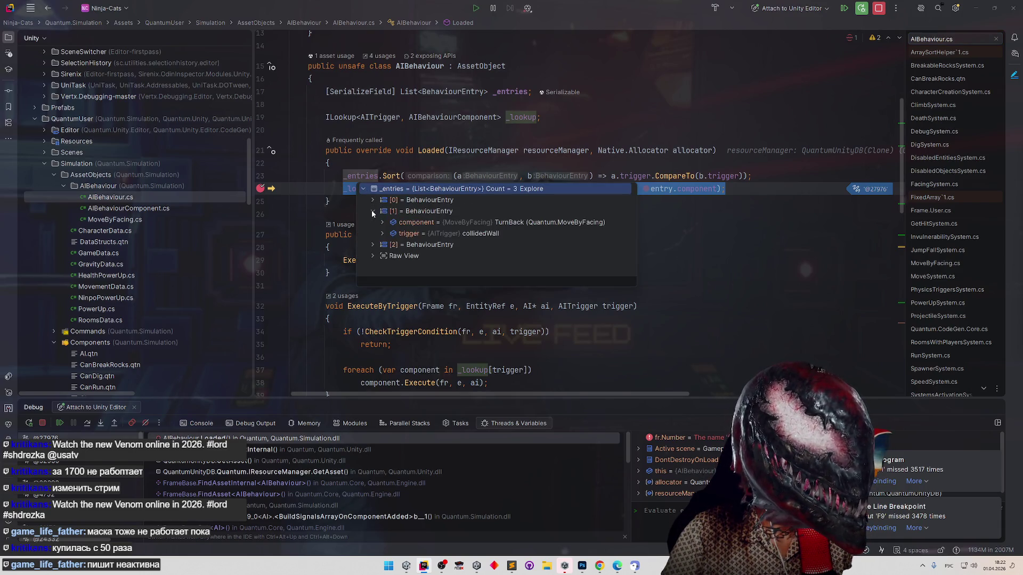
left_click(371, 211)
left_click(372, 221)
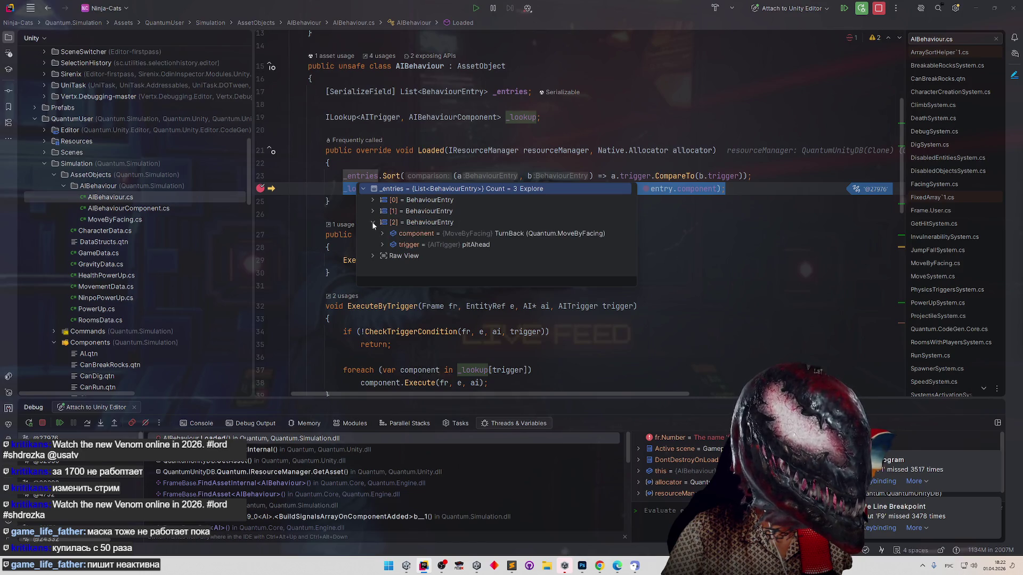
left_click(334, 234)
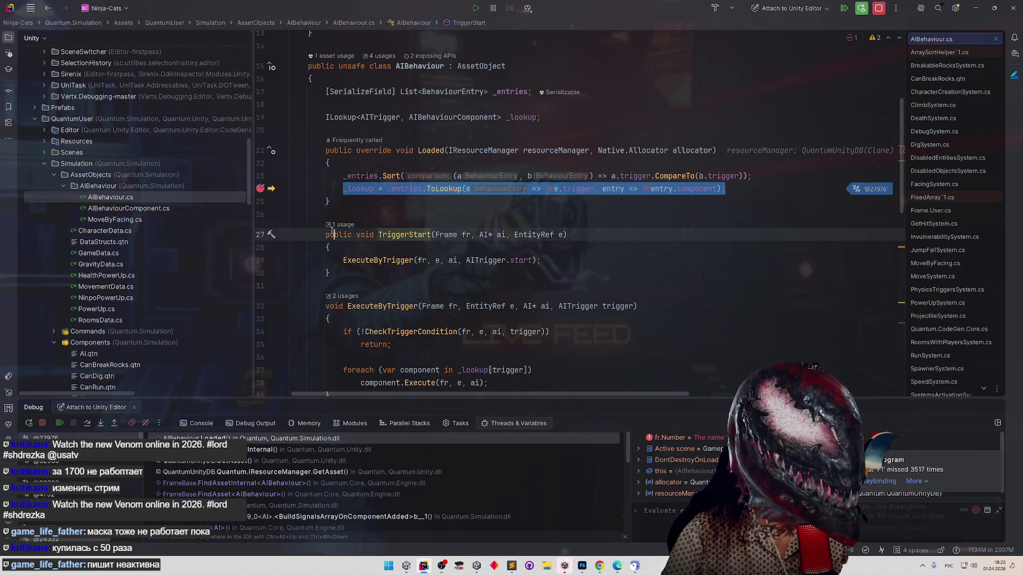
left_click(651, 267)
key("F7")
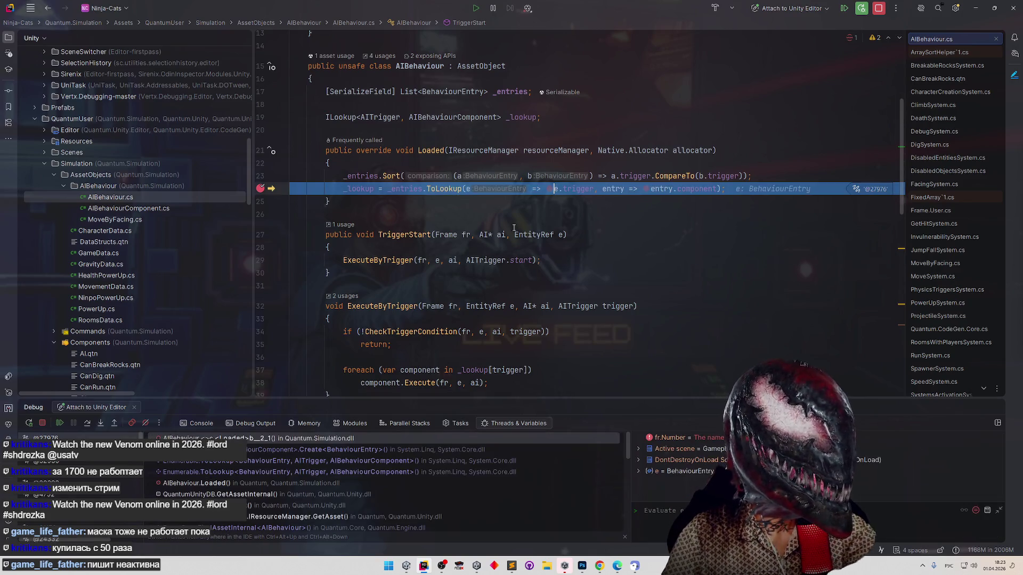
key("F7")
left_click(261, 189)
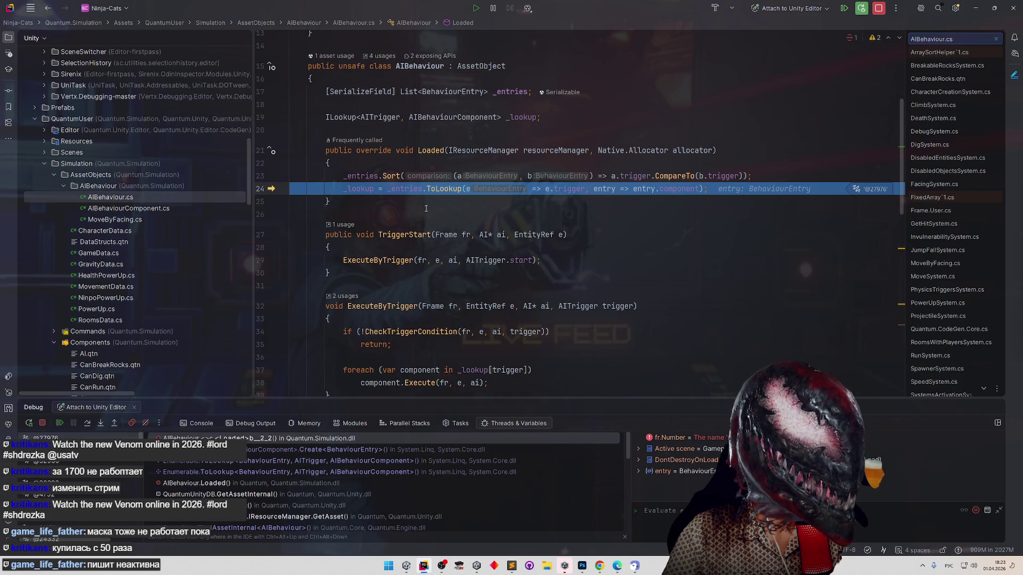
Evaluate 'this', then step through the lookup creation back out past the _lookup assignment.
left_click(686, 509)
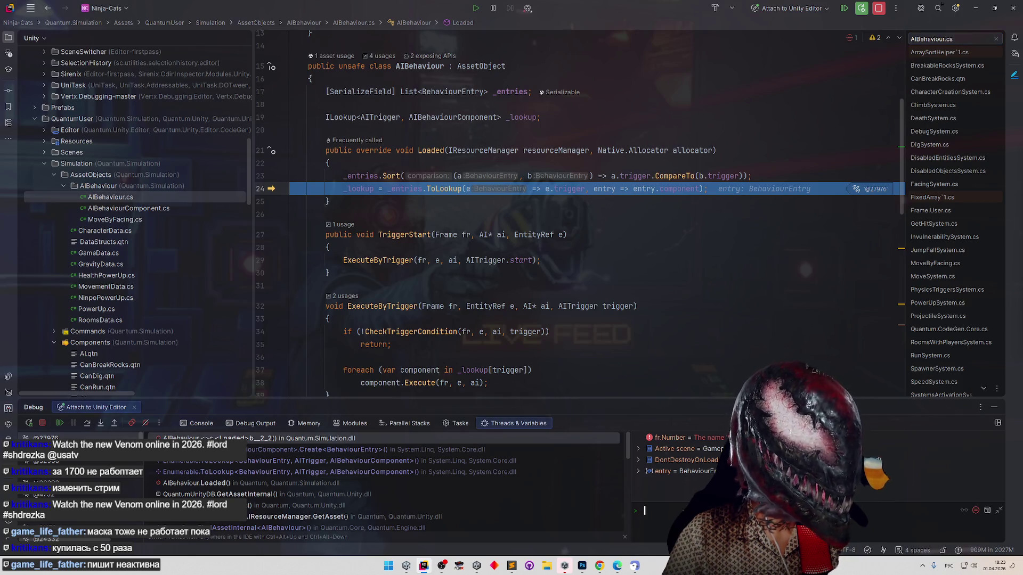
type("ершthis")
key("Return")
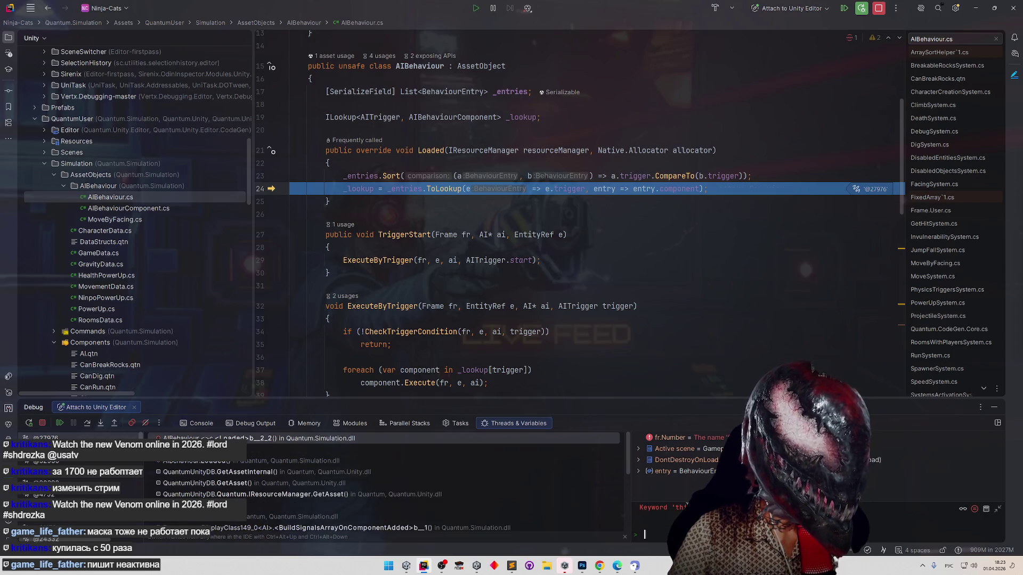
left_click(432, 201)
left_click(660, 459)
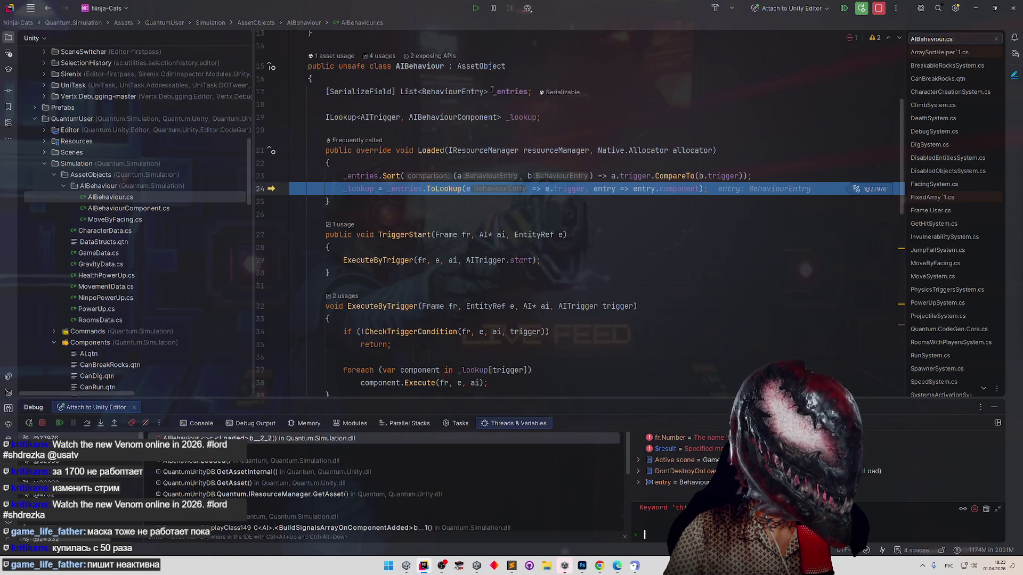
mouse_move(526, 91)
mouse_move(365, 190)
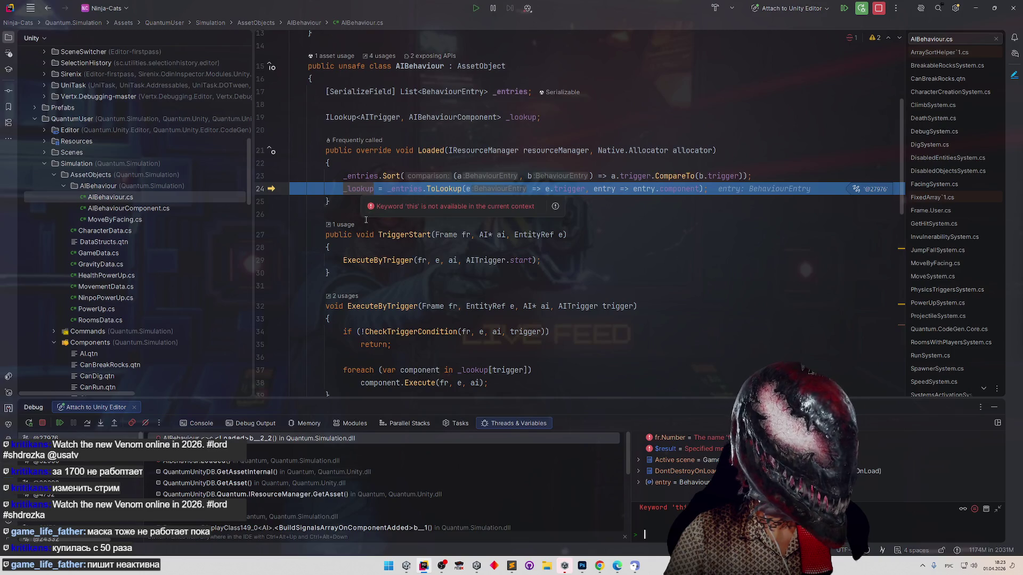
key("F7")
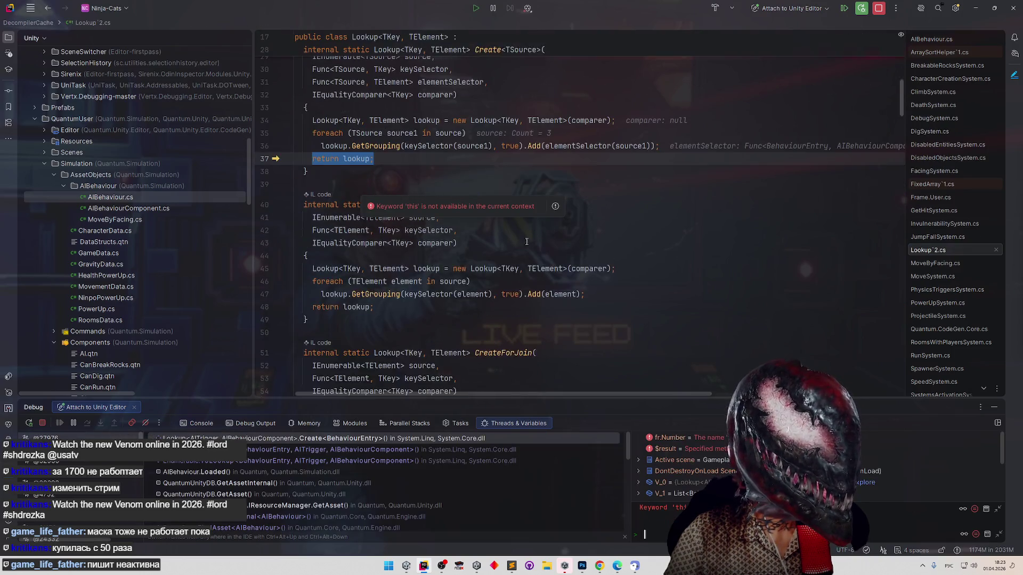
key("F8")
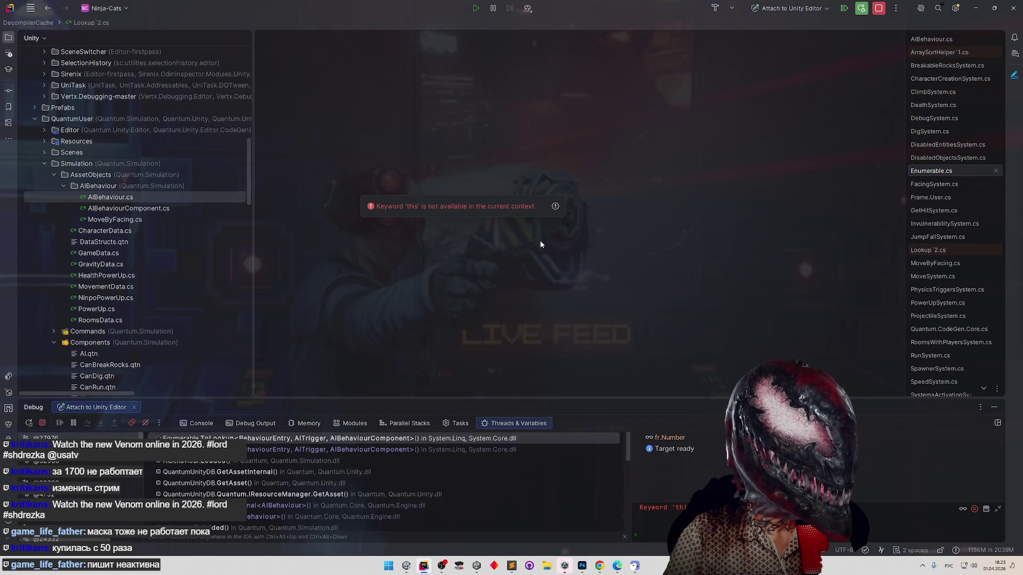
key("F8")
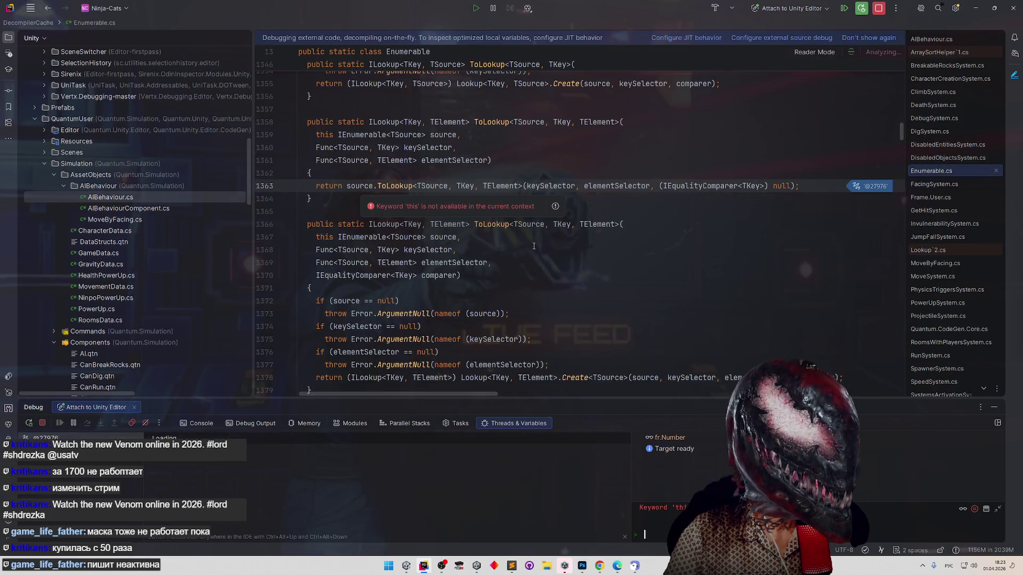
key("F8")
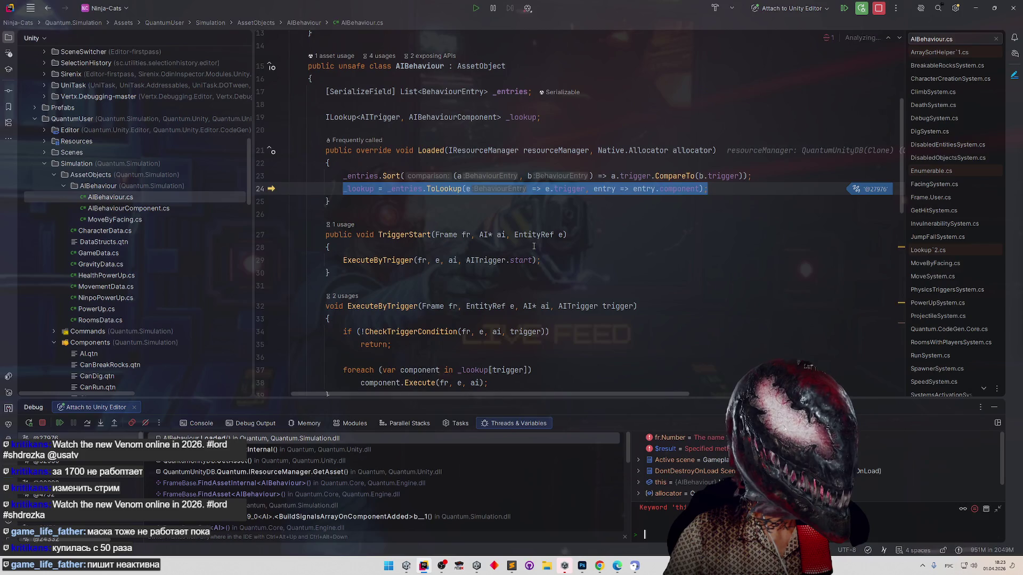
key("F8")
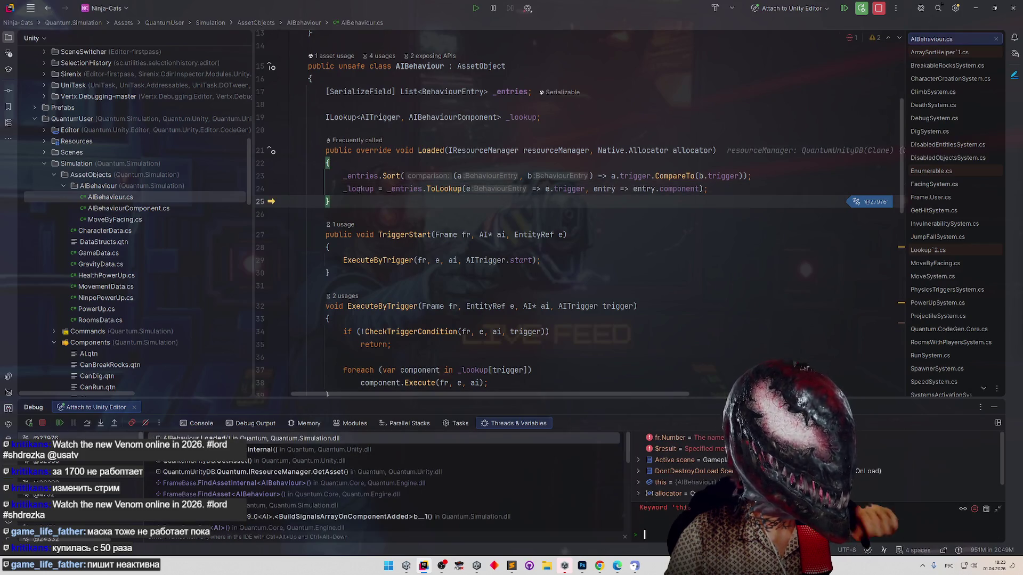
left_click(370, 207)
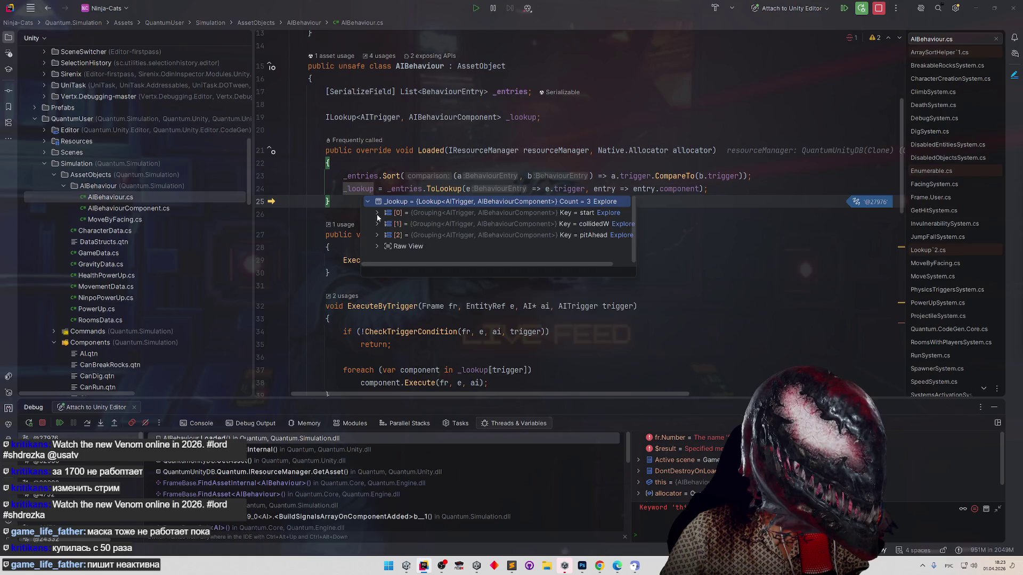
left_click(377, 224)
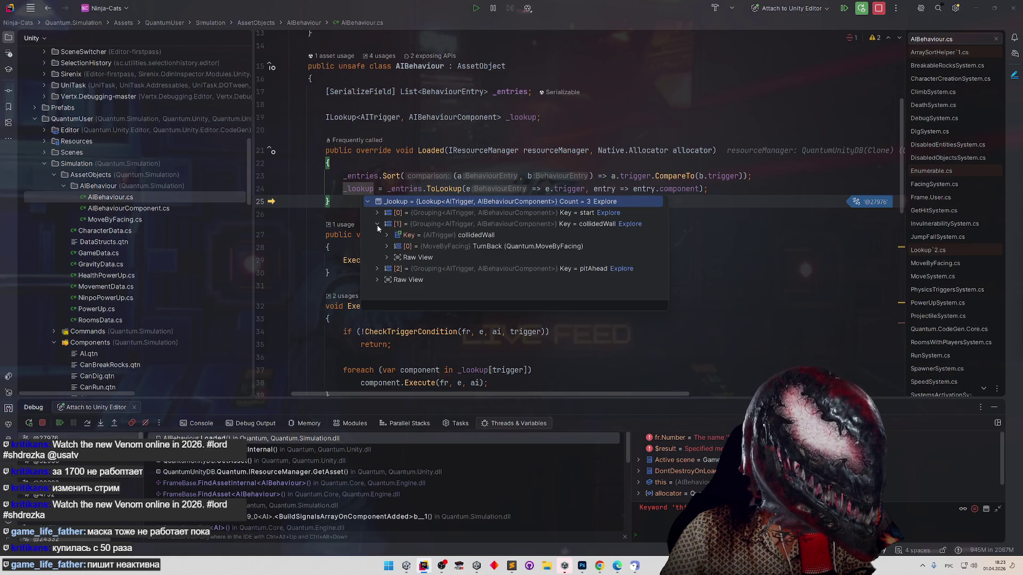
left_click(378, 224)
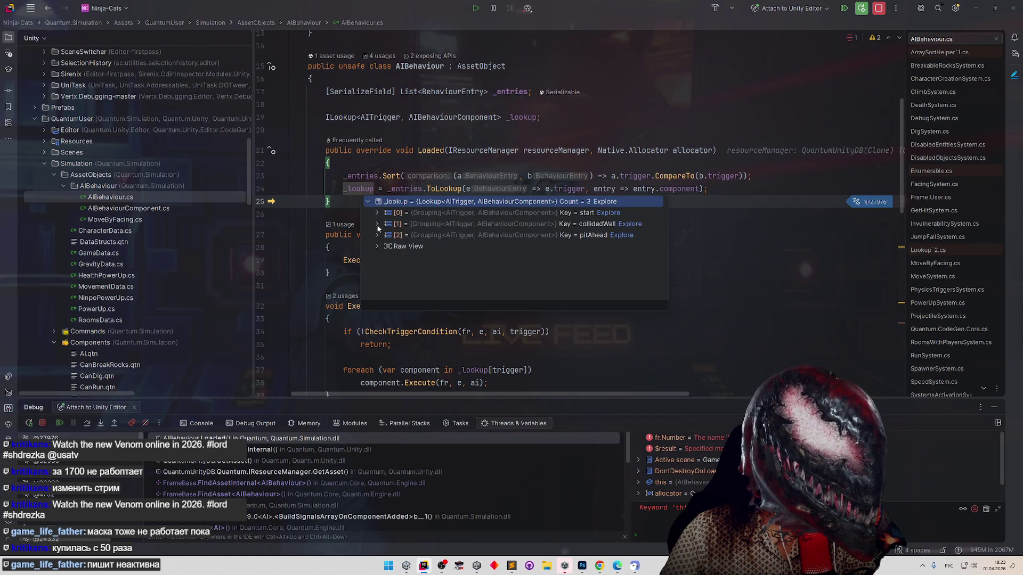
left_click(372, 193)
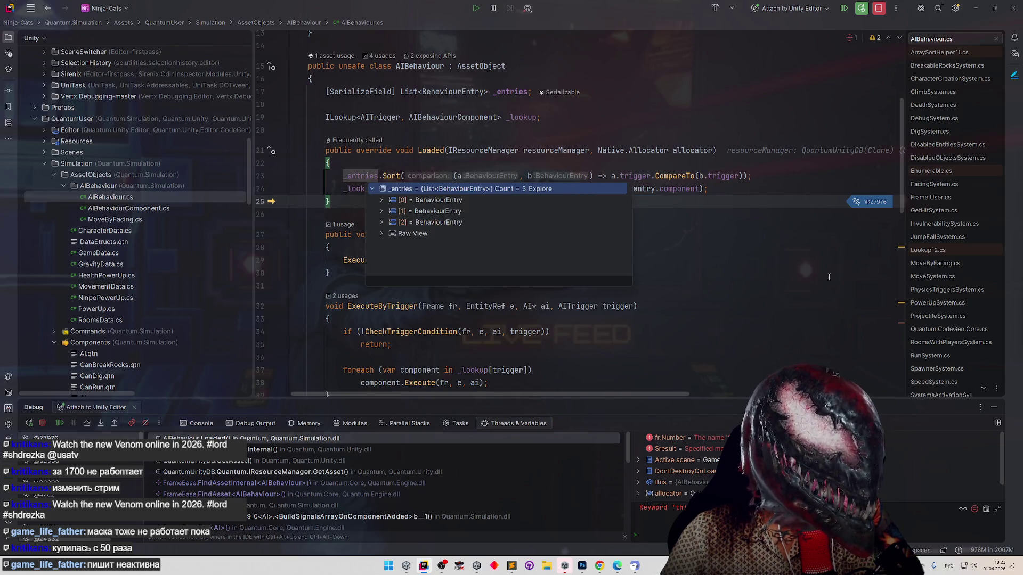
scroll(651, 297, "down", 7)
scroll(650, 297, "up", 10)
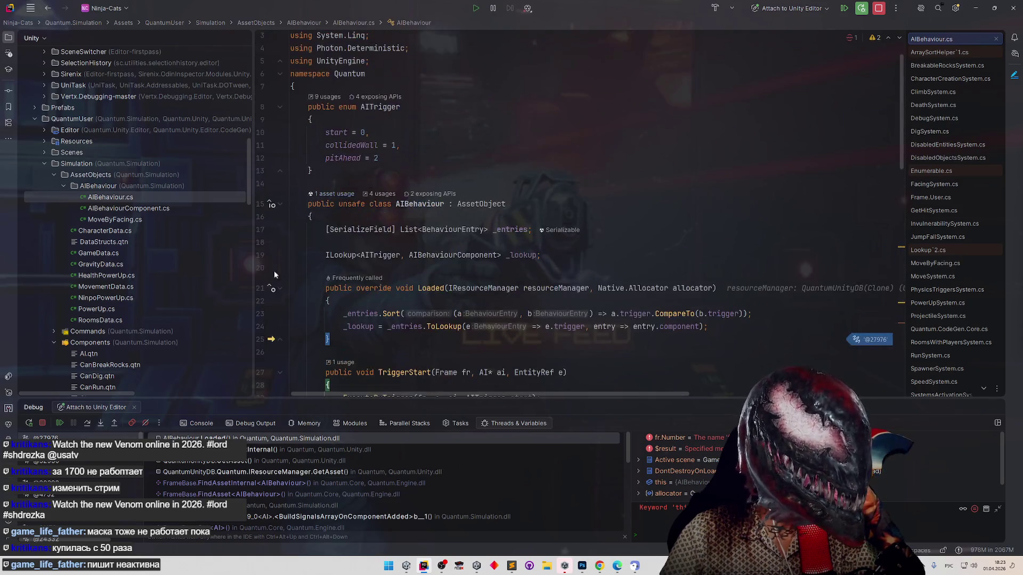
left_click(60, 423)
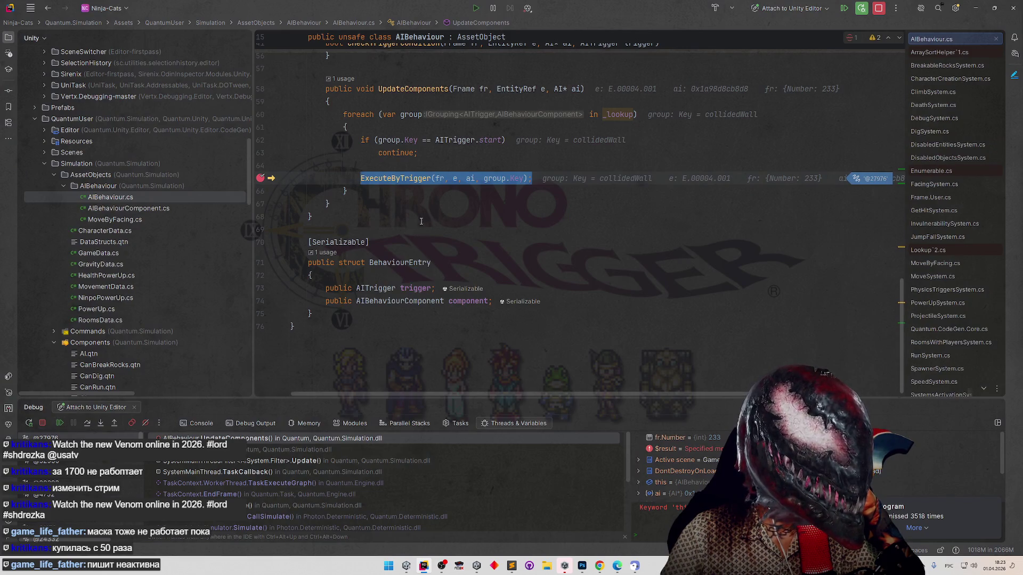
Step into the group's Key and ExecuteByTrigger, through the failed collidedWall condition to 'return;' on line 35.
mouse_move(515, 180)
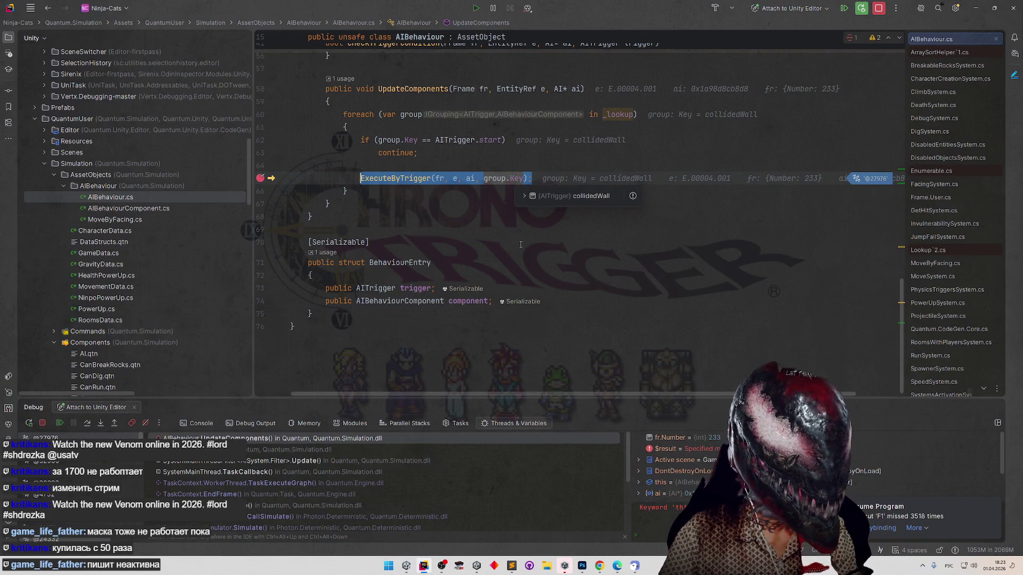
key("F7")
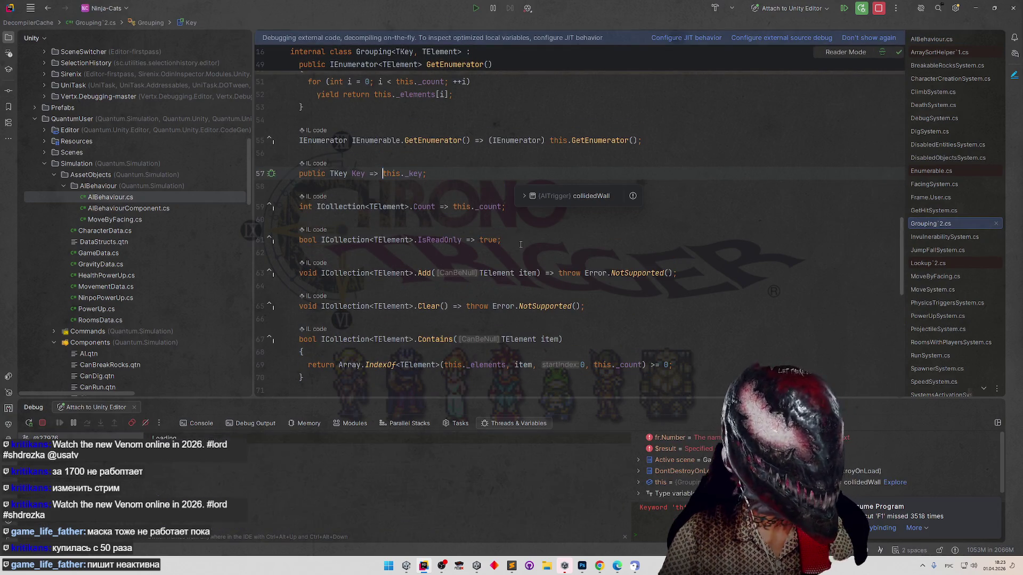
key("F8")
key("F7")
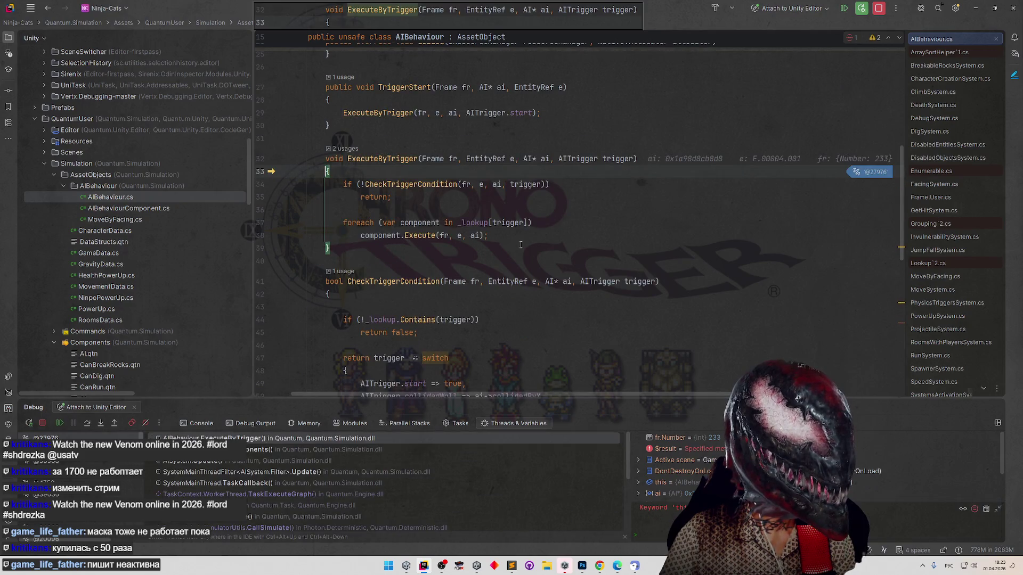
key("F8")
key("F8")
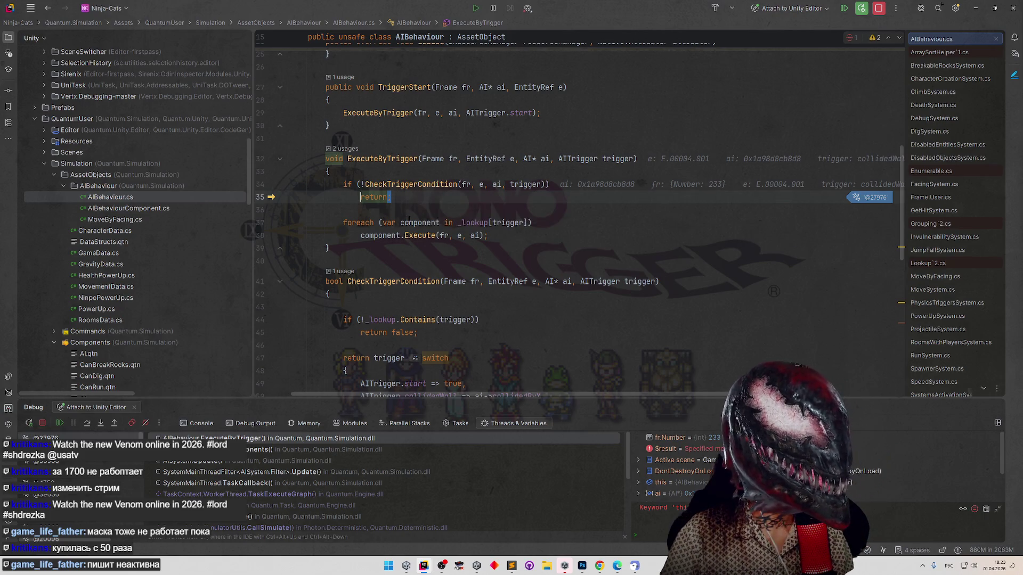
scroll(407, 185, "down", 3)
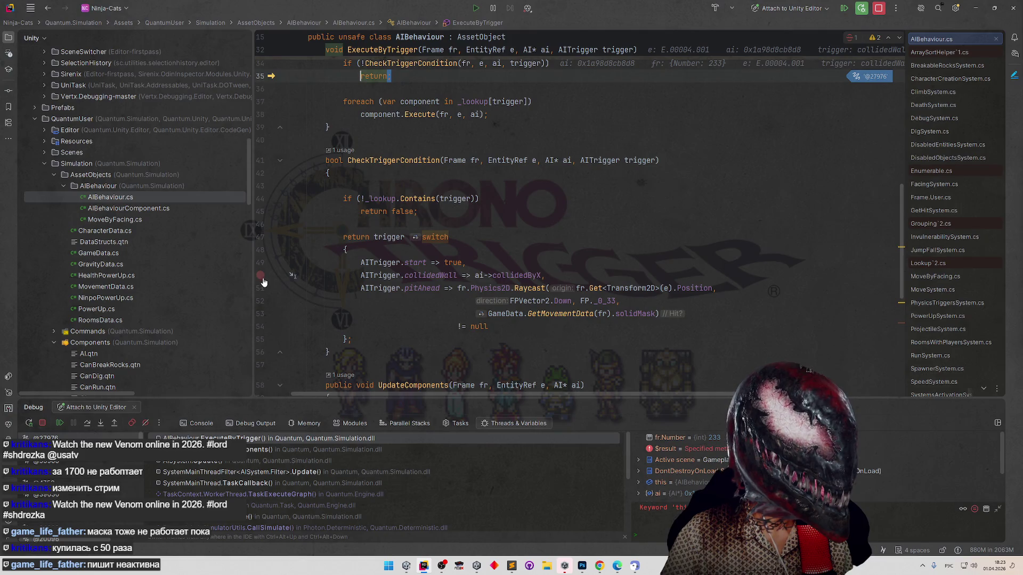
Change the pitAhead raycast mask on line 53 from solidMask to oneWaySolidMask.
left_click(657, 313)
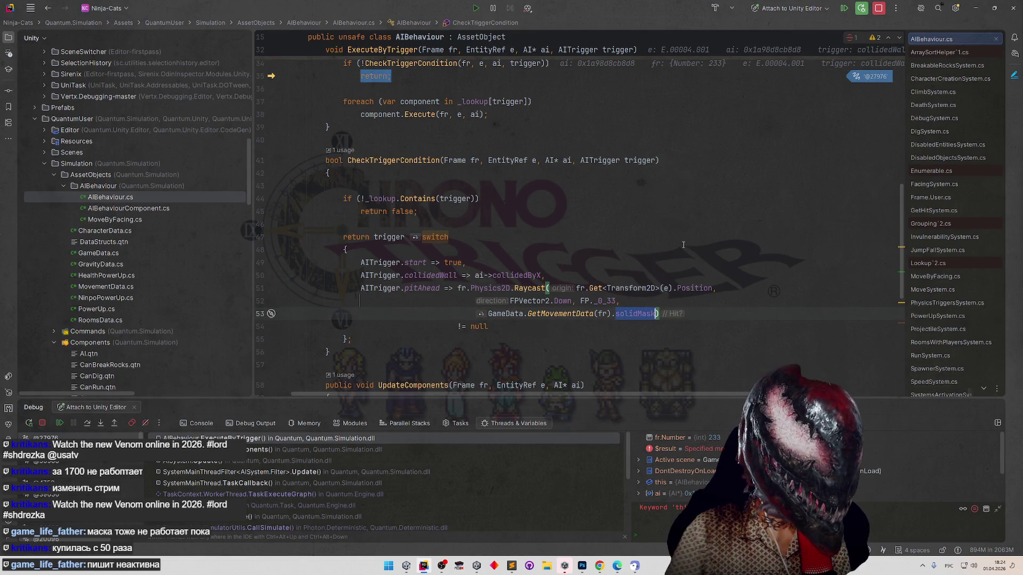
key("ctrl+space")
key("Down")
key("Return")
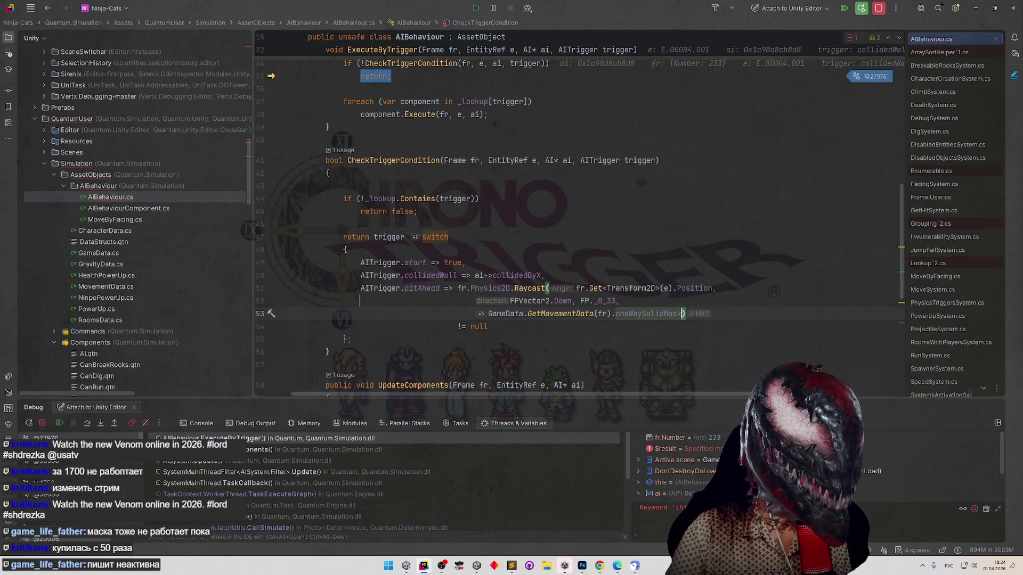
left_click(711, 224)
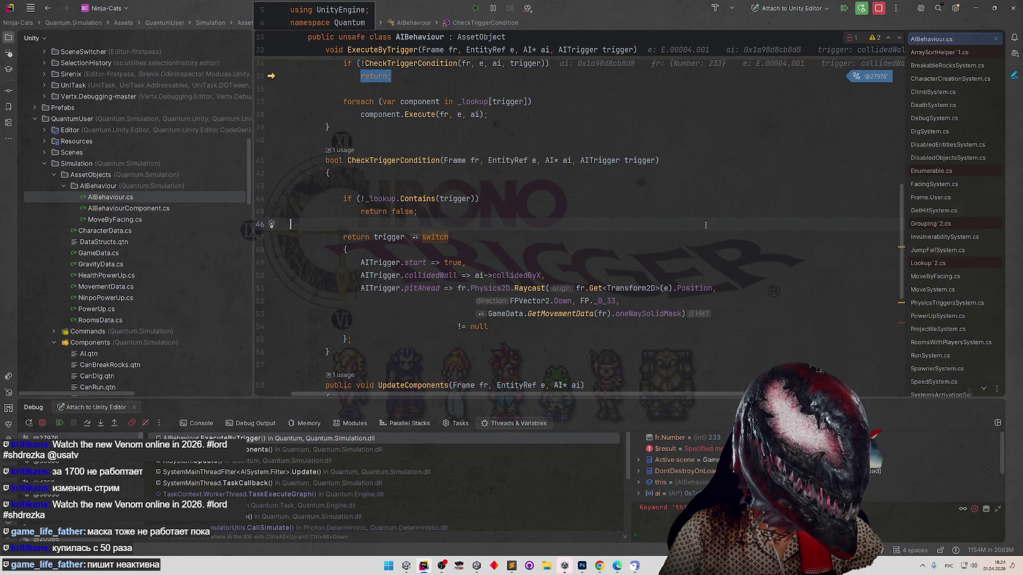
Stop the debugging session and minimize Rider to show the running game in Unity.
left_click(879, 8)
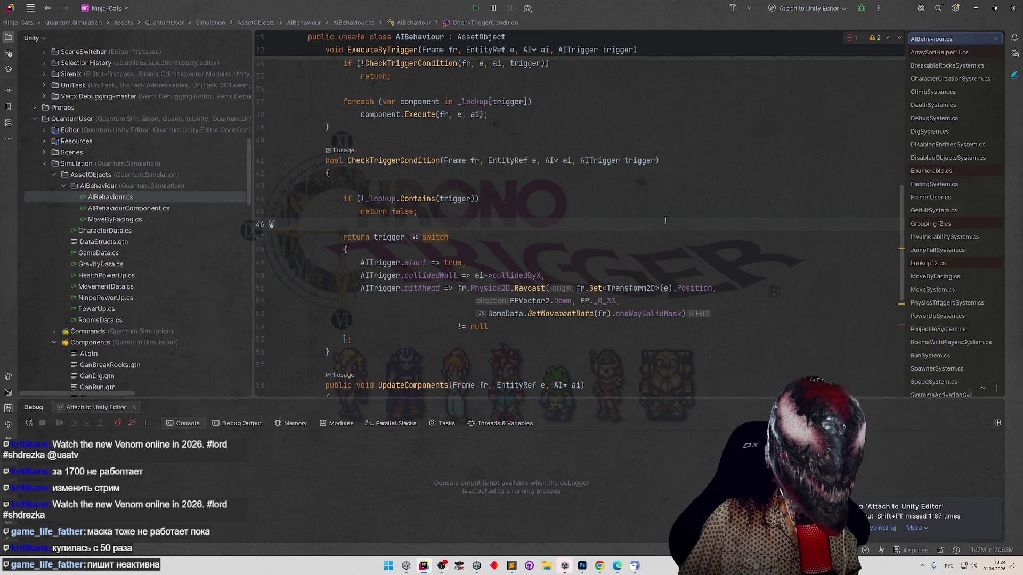
left_click(662, 216)
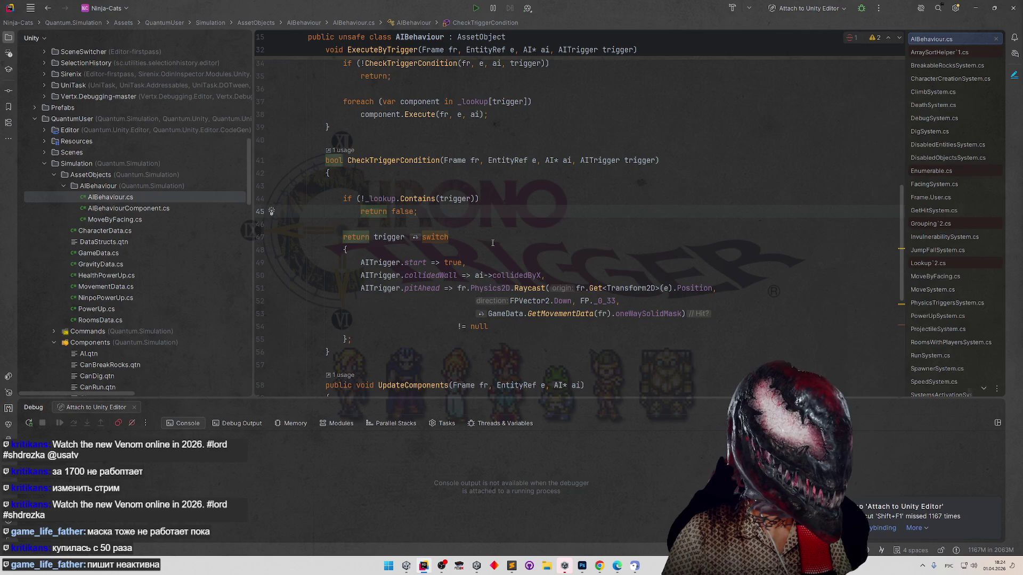
left_click(978, 8)
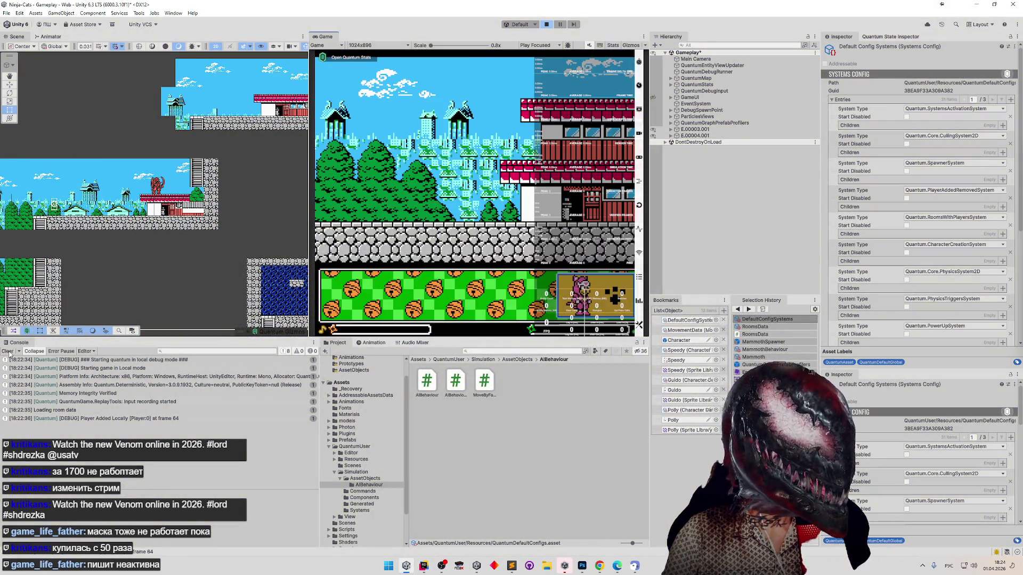
Open the Character prototype prefab and expand its Quantum Entity Prototype settings to show the 0.2 × 0.4 box collider.
double_click(684, 341)
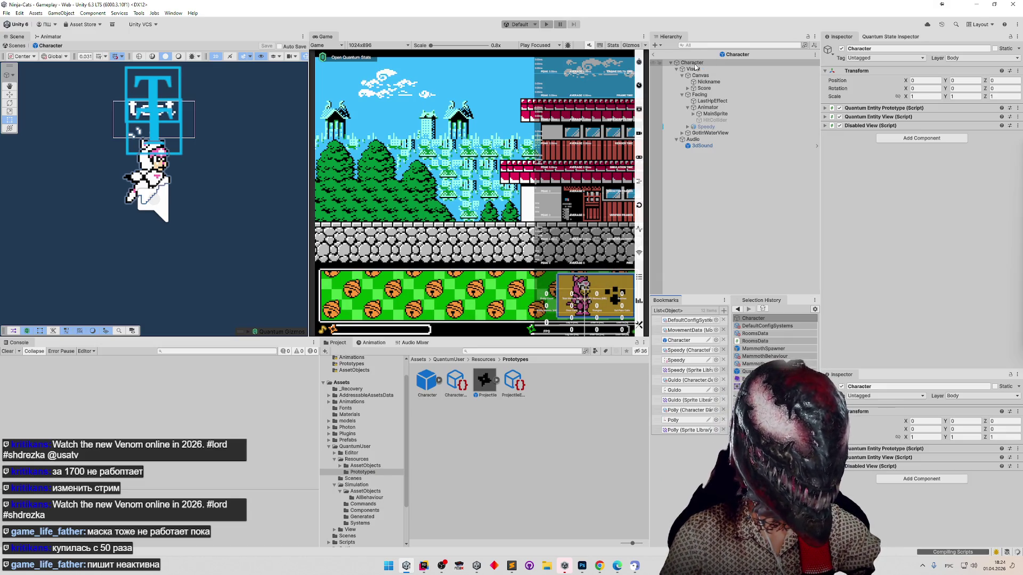
left_click(824, 111)
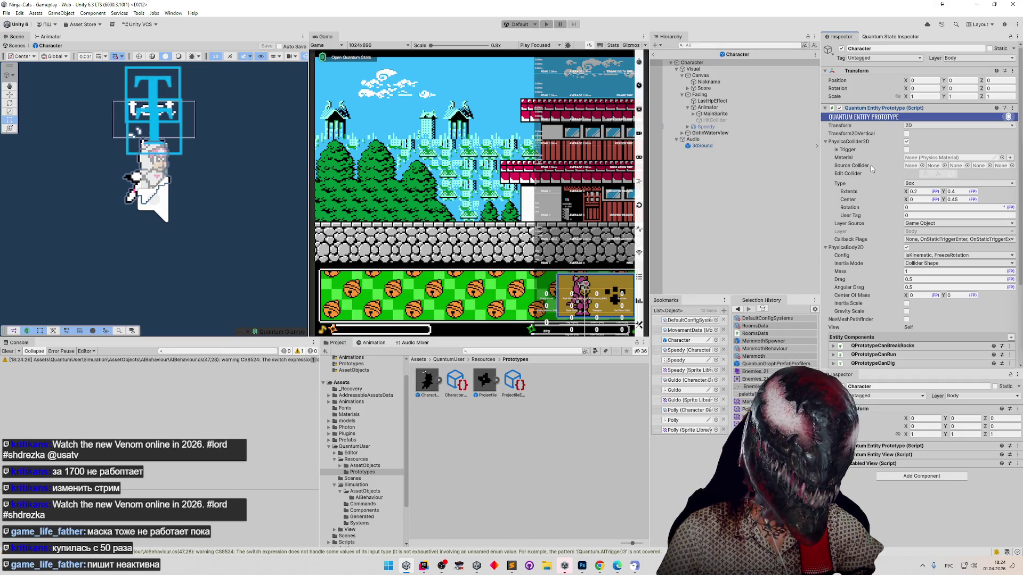
Select the Character root, frame it in the Scene view, and set handles to Pivot.
left_click(695, 63)
key("w")
key("f")
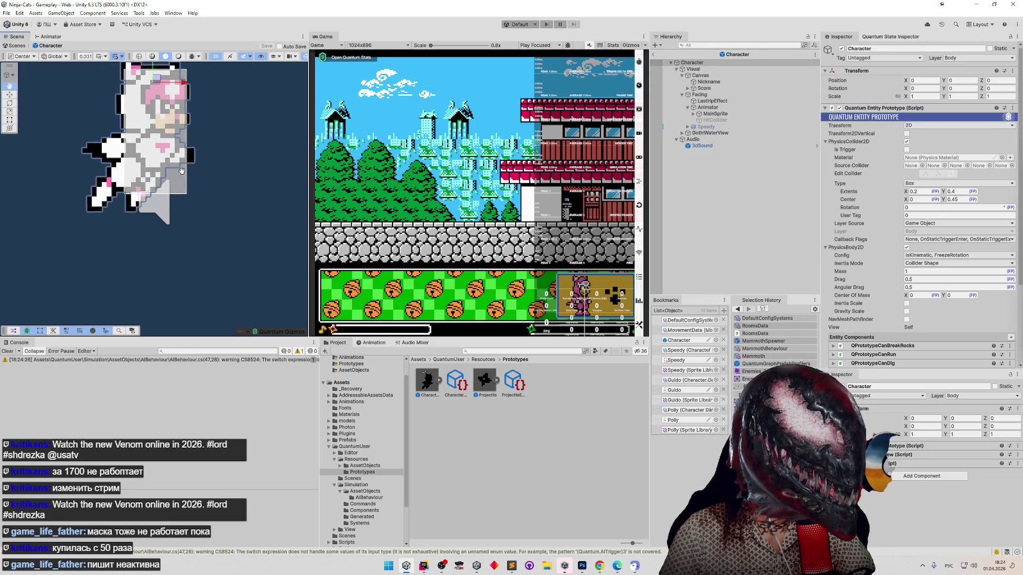
left_click(22, 56)
left_click(24, 76)
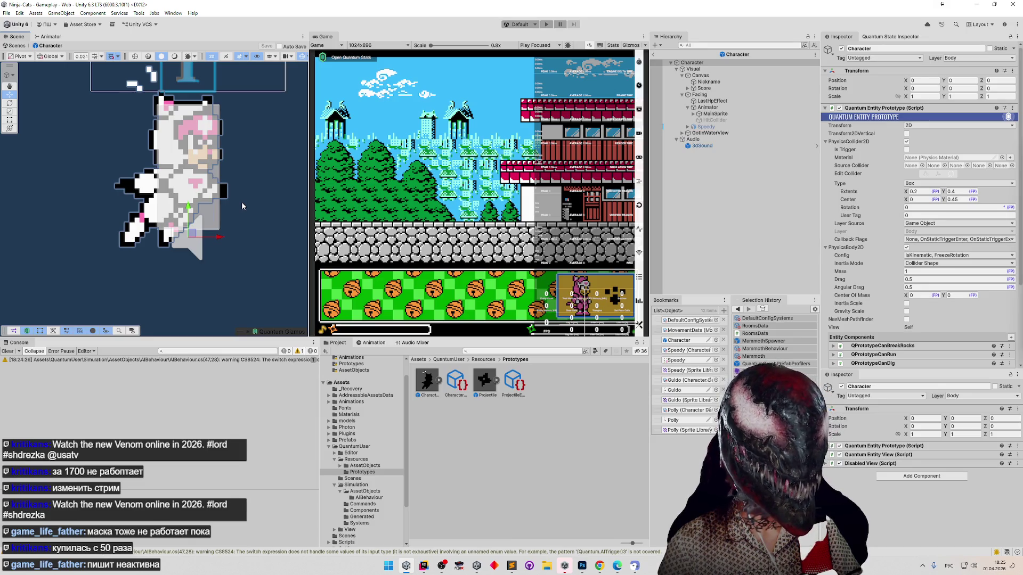
Change the collider Center Y from 0.45 to 0.4 and save the Character prefab.
left_click(954, 200)
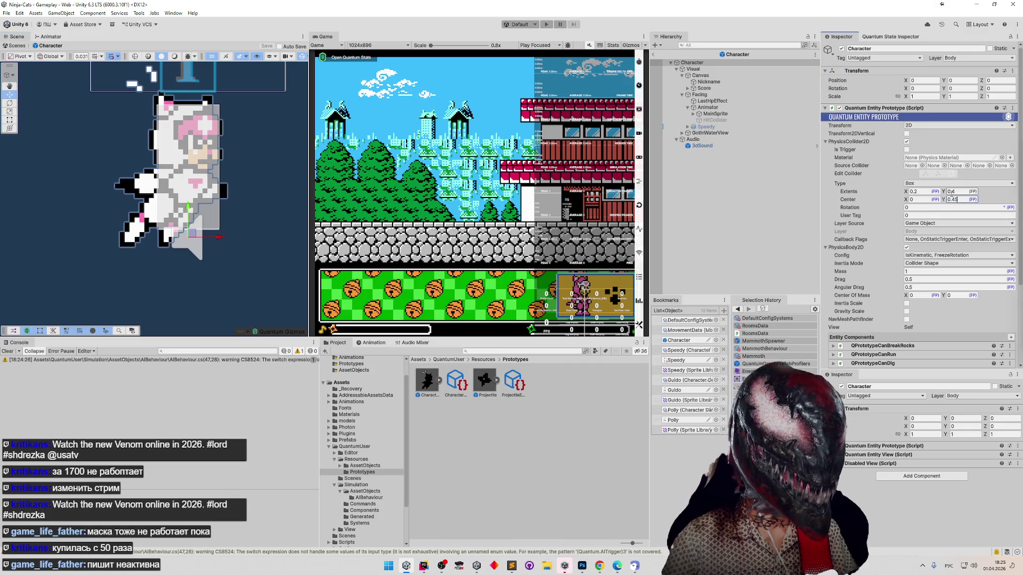
key("BackSpace")
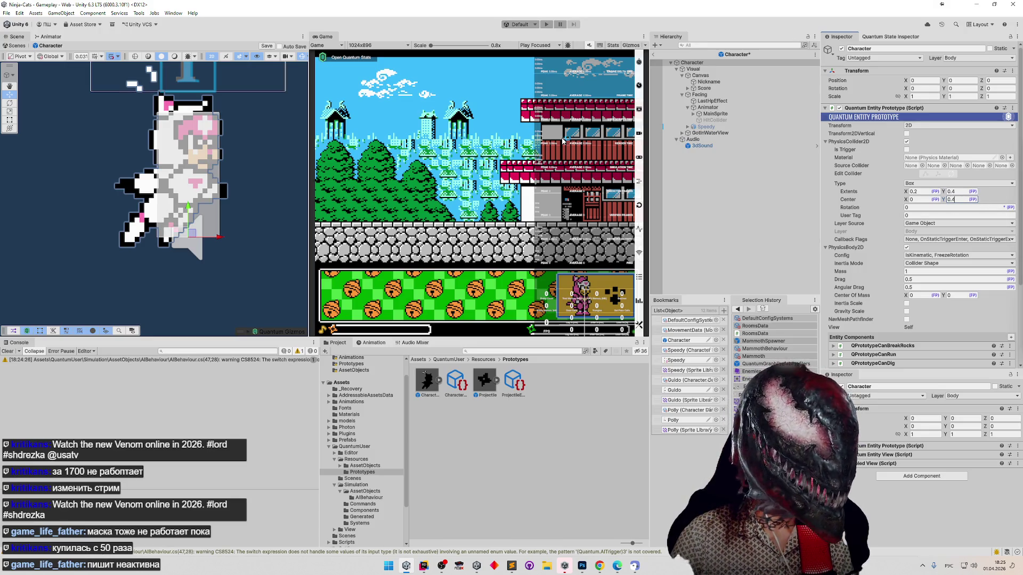
key("ctrl+s")
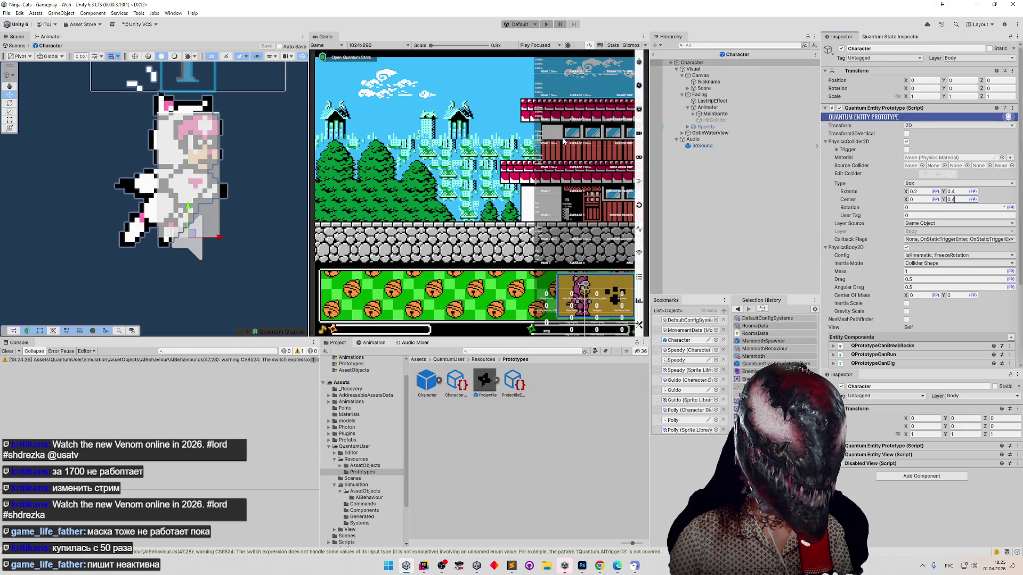
type("5")
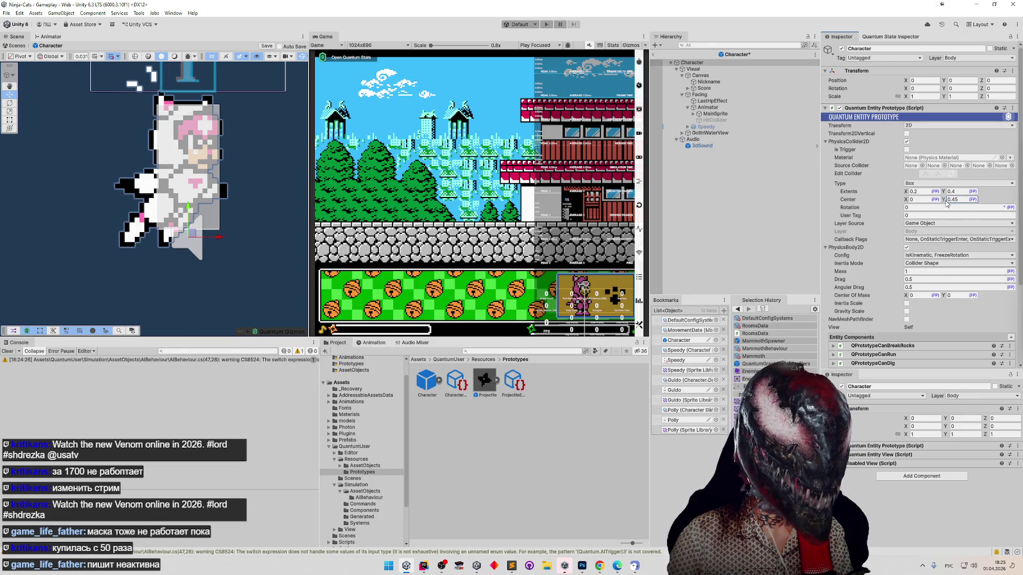
double_click(957, 200)
type("0.4")
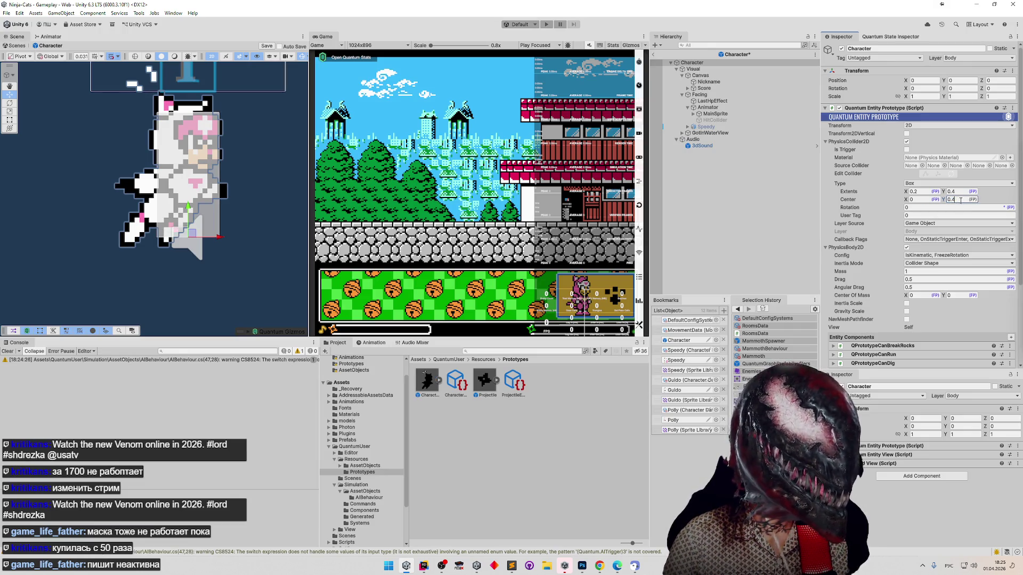
key("ctrl+s")
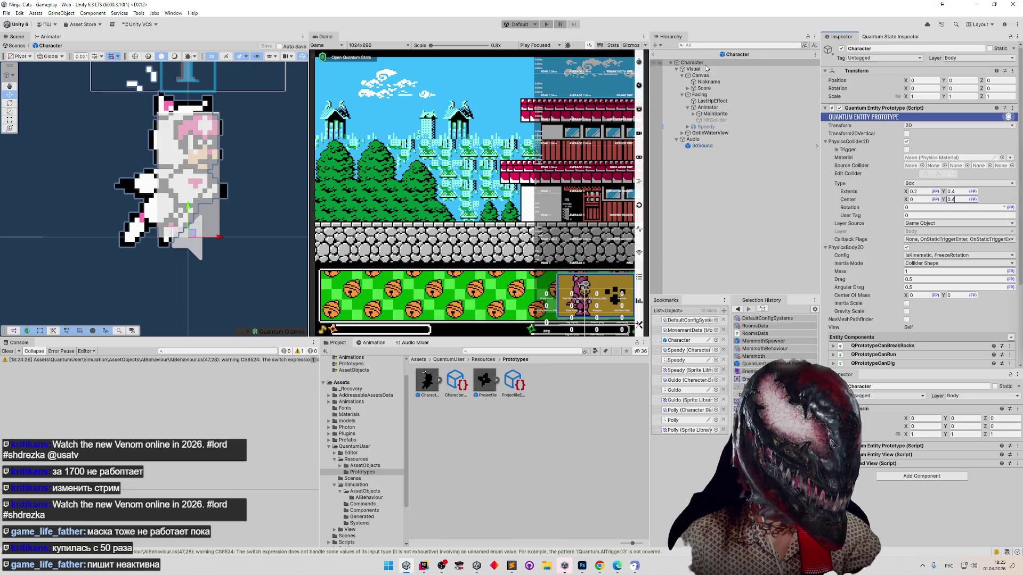
left_click(706, 71)
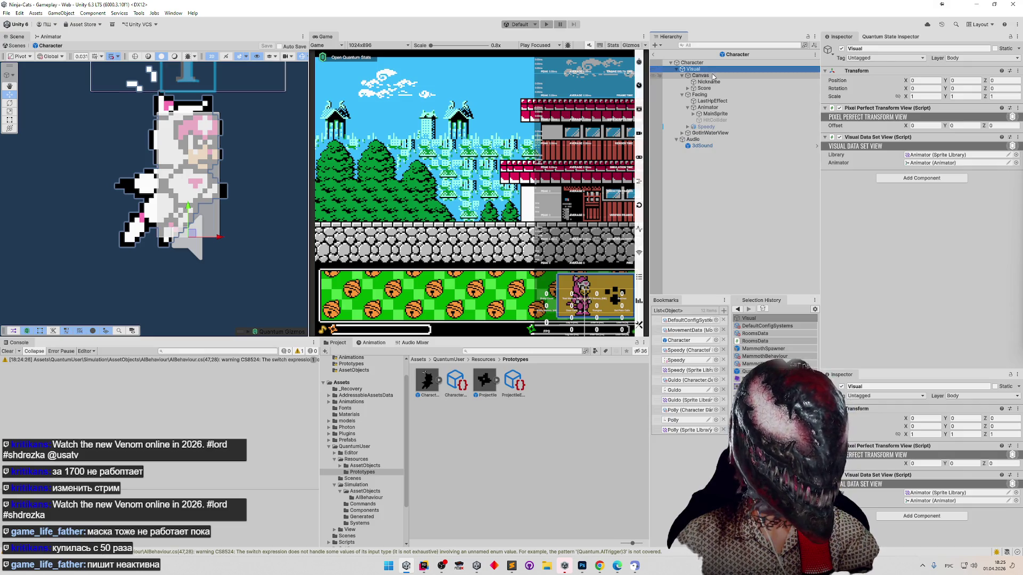
Edit the Visual child's Position Y and save the Character prefab.
left_click(703, 63)
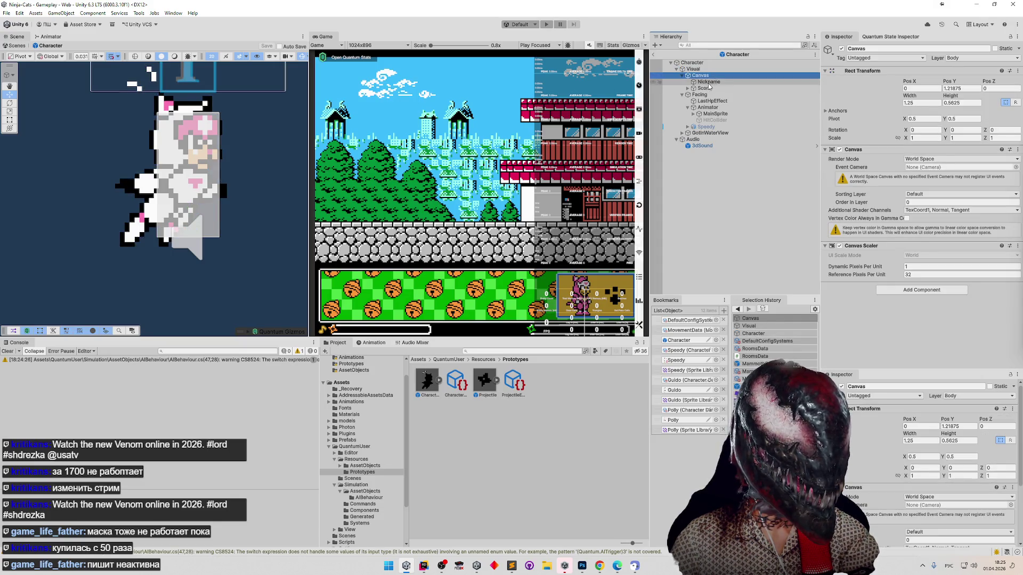
left_click(693, 69)
left_click(964, 81)
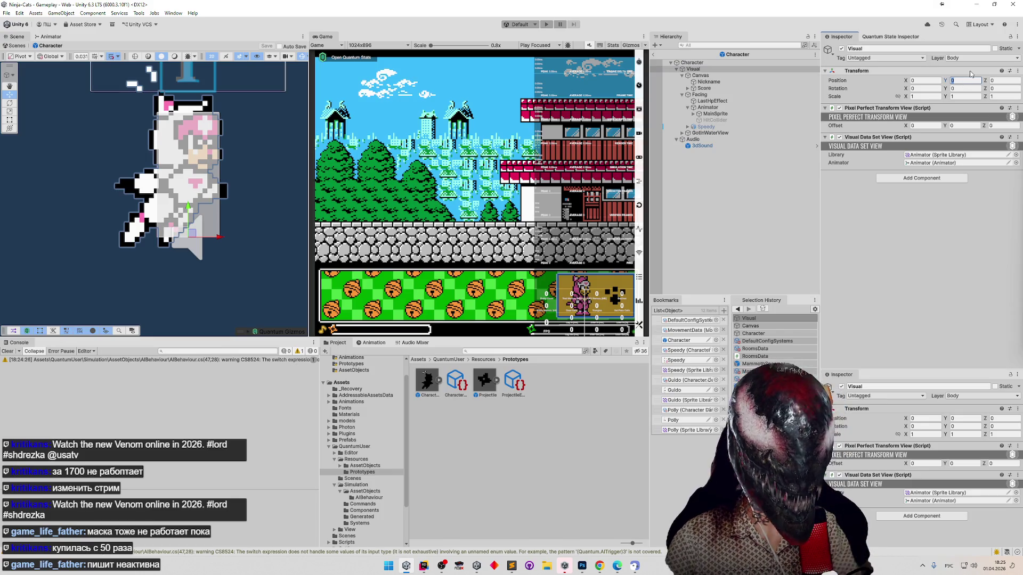
type(",05")
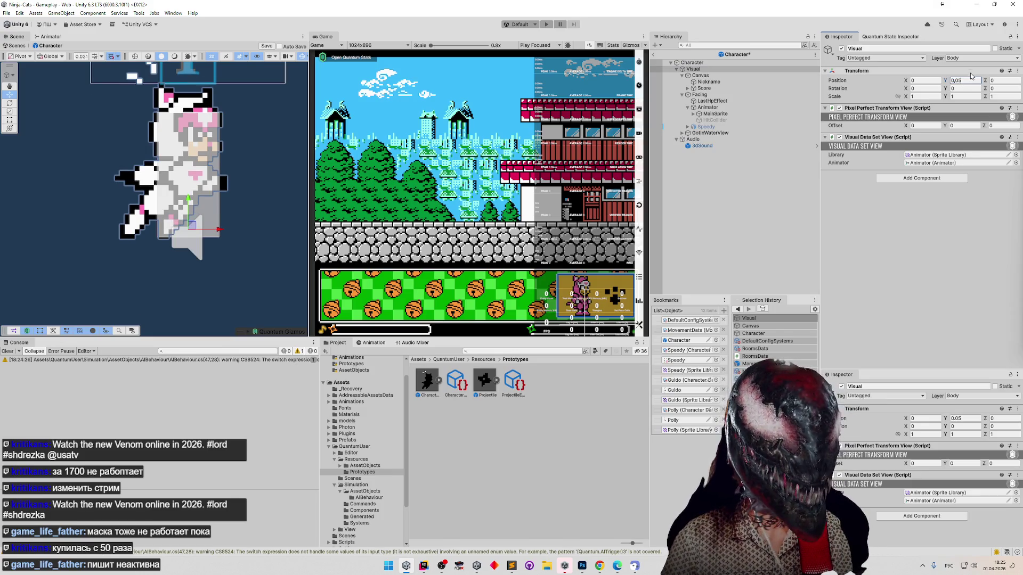
type("-0.")
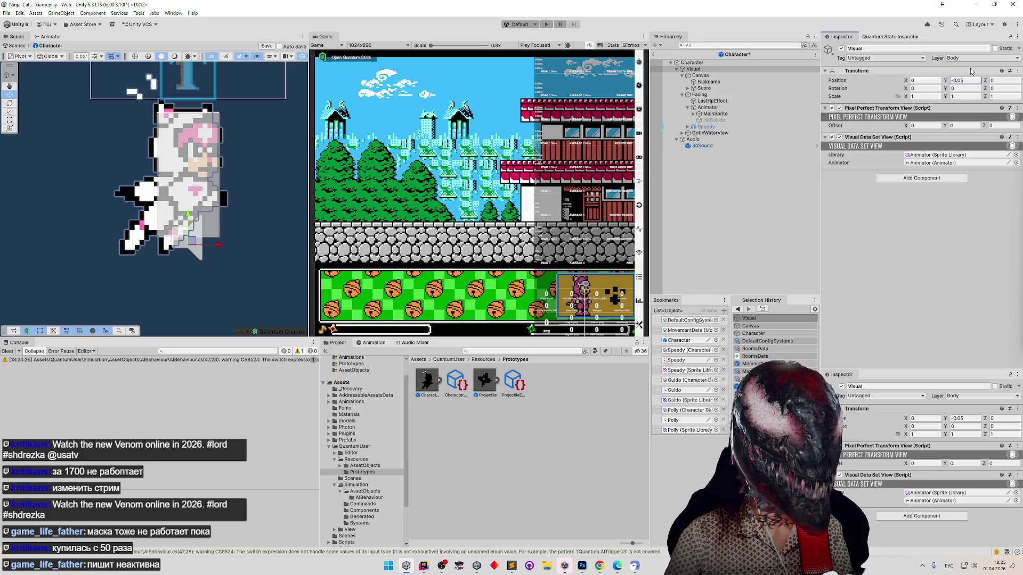
key("ctrl+s")
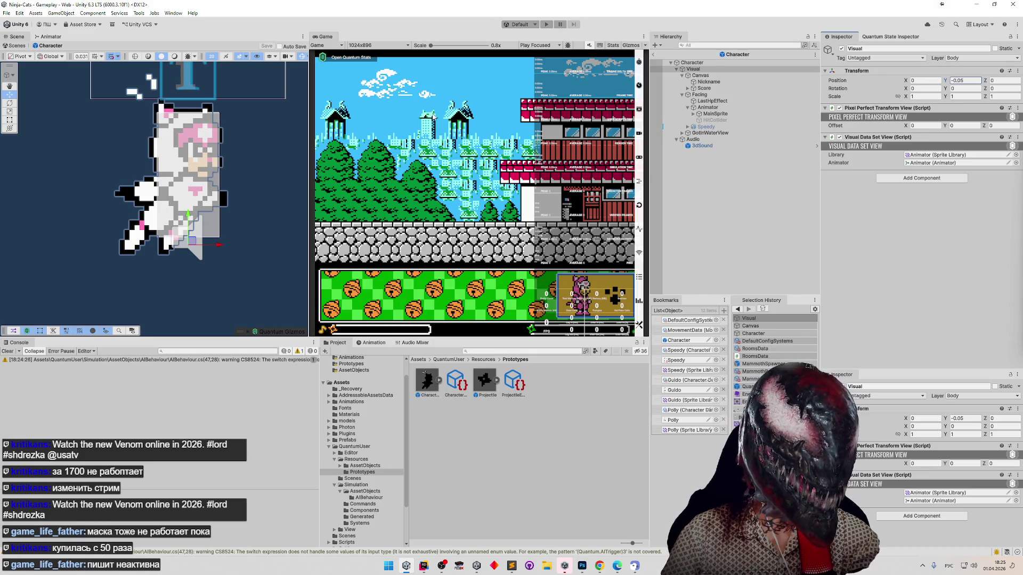
Ignore the prefab-mode warning and start the game in Play mode.
left_click(692, 63)
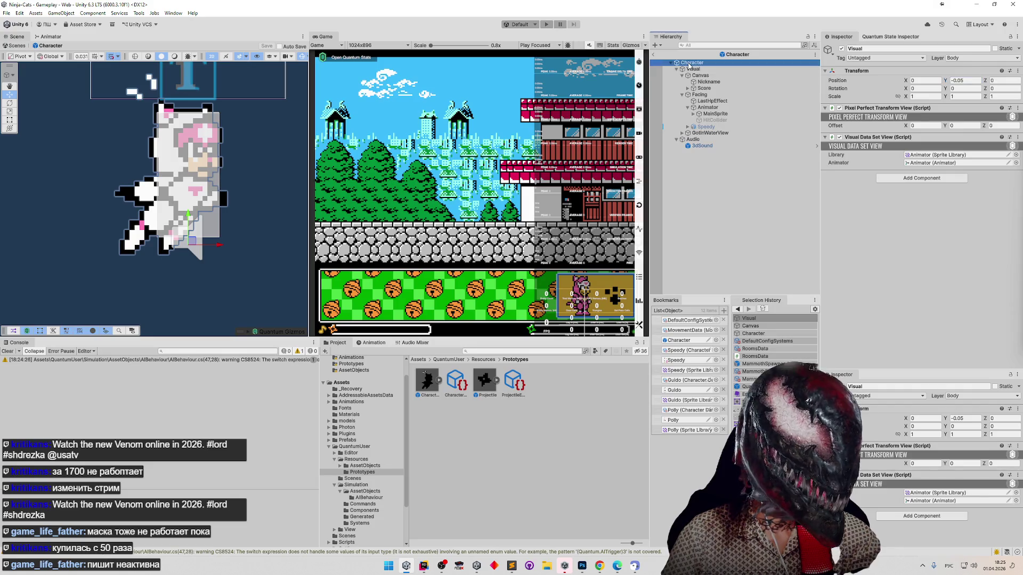
left_click(453, 101)
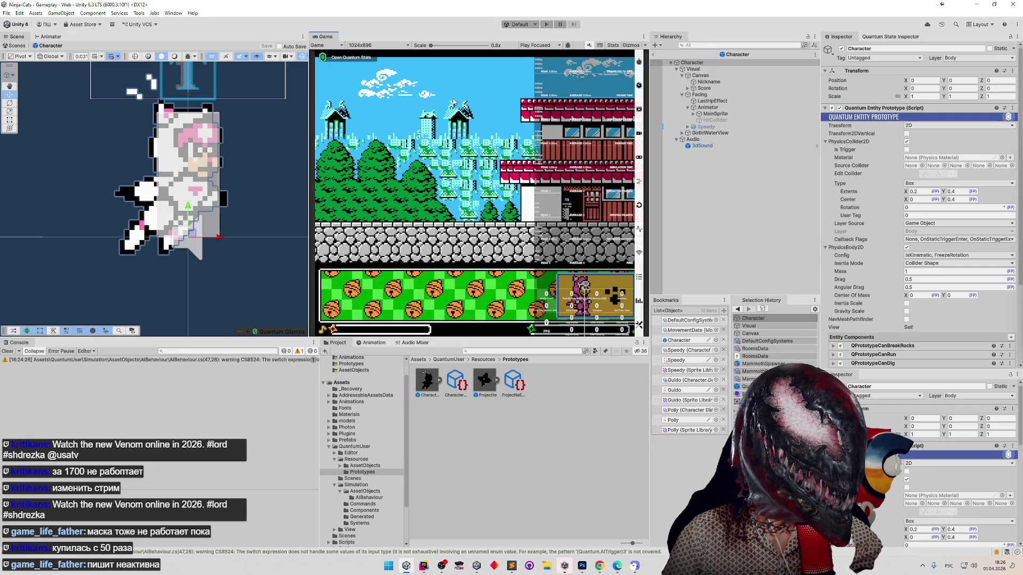
key("ctrl+s")
left_click(524, 313)
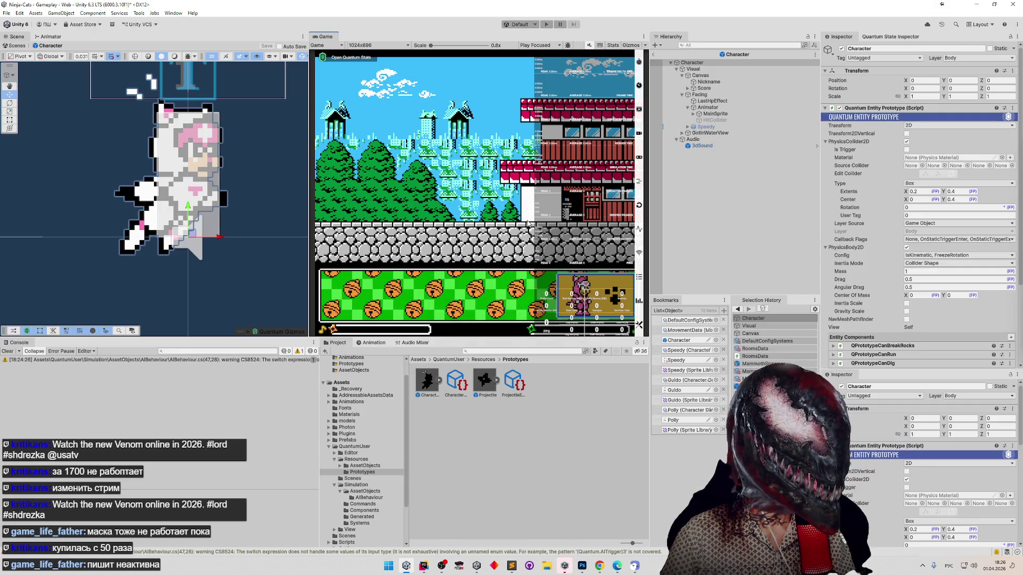
key("ctrl+p")
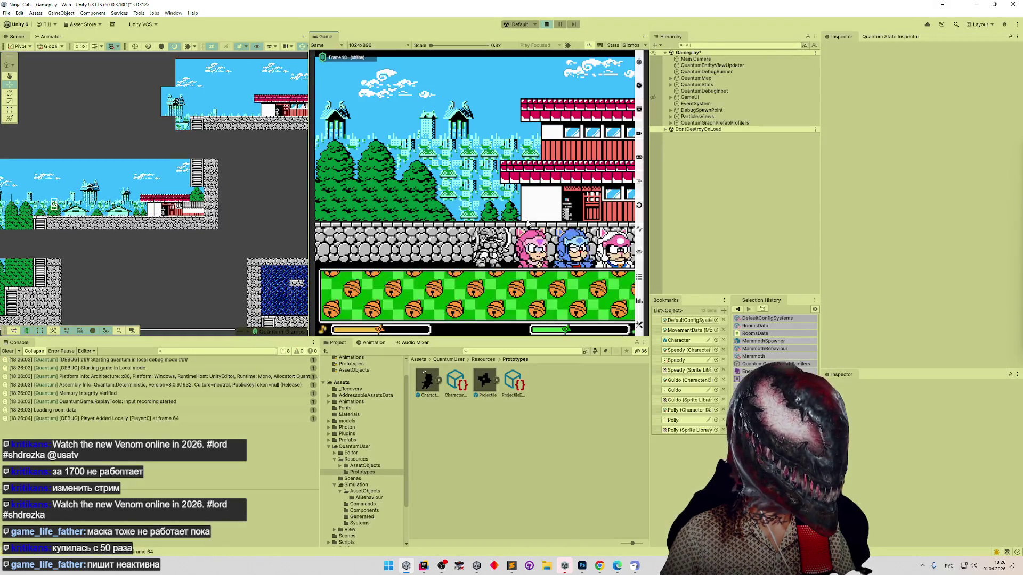
Pick a cat on character select to spawn and playtest, then clear the console.
left_click(611, 293)
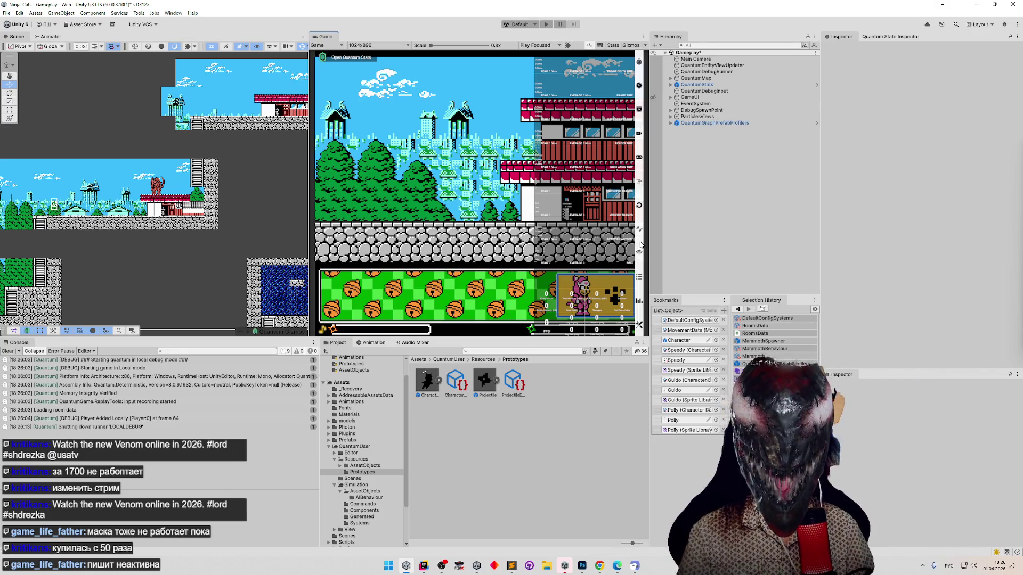
left_click(7, 352)
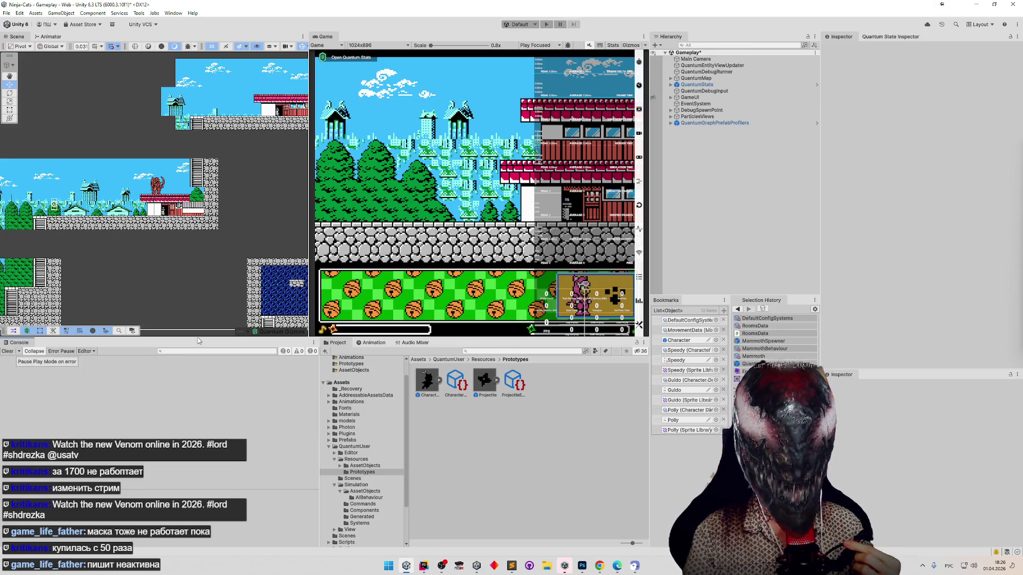
Save the Gameplay scene, clear the Console, and open the Character prefab again.
key("ctrl+s")
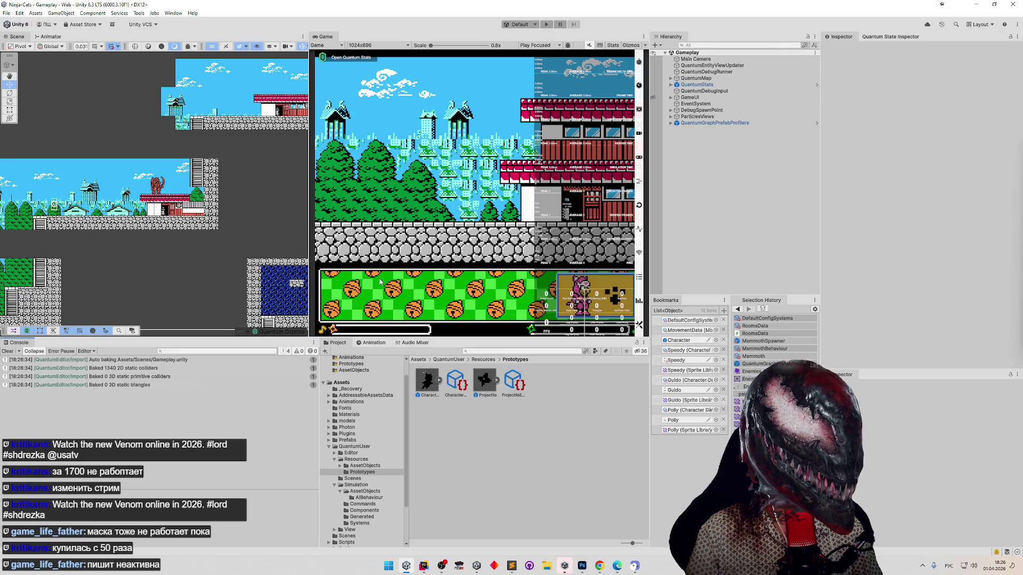
left_click(7, 351)
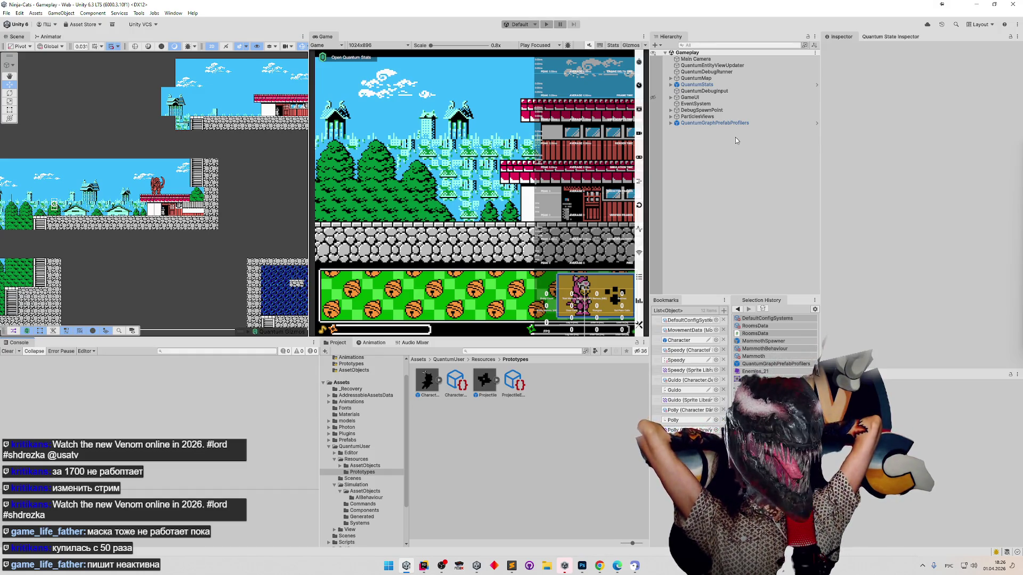
left_click(682, 341)
left_click(682, 342)
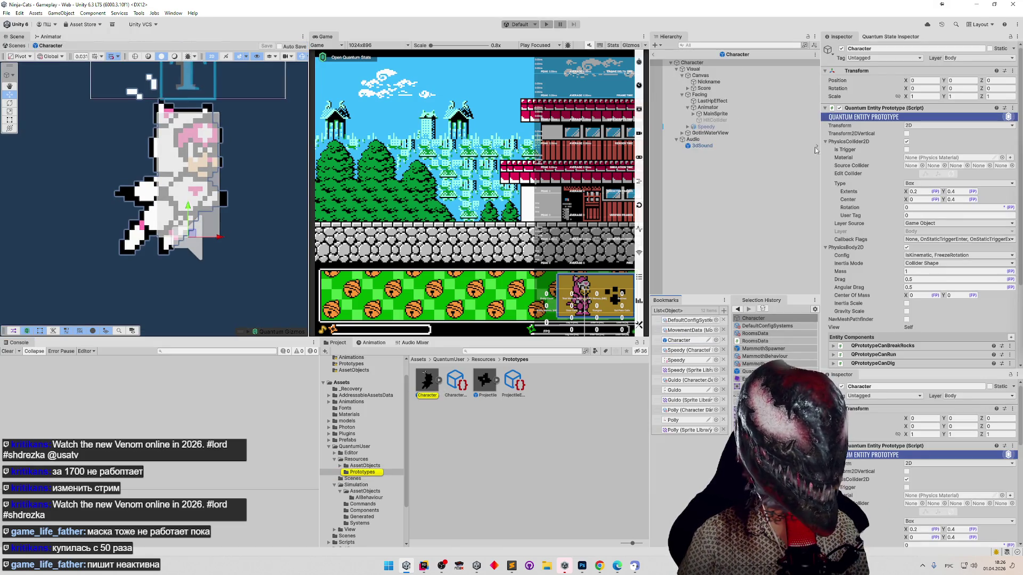
Inspect the Character hierarchy and set the Visual child's Position Y to 0.
left_click(715, 69)
left_click(730, 63)
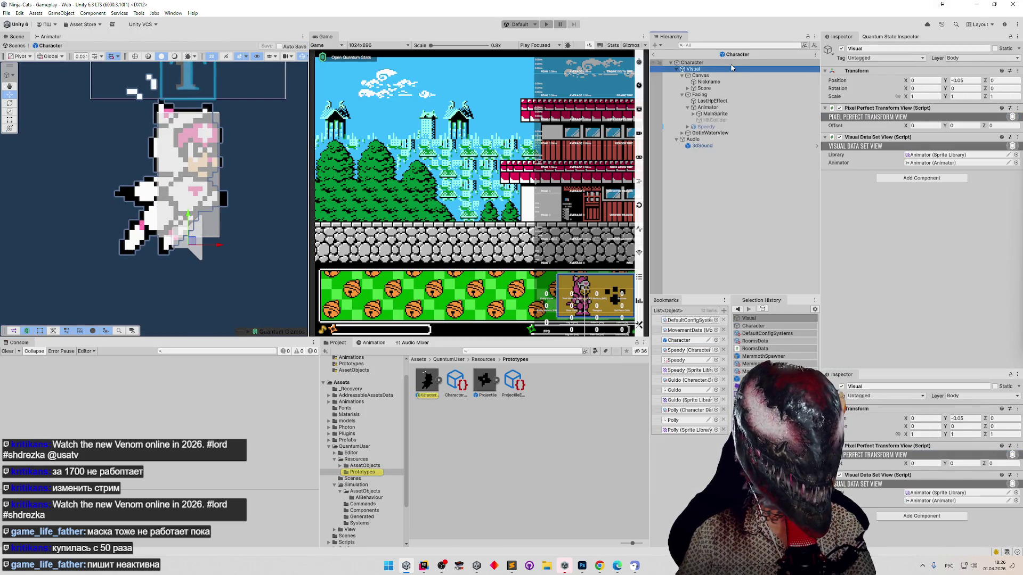
left_click(731, 69)
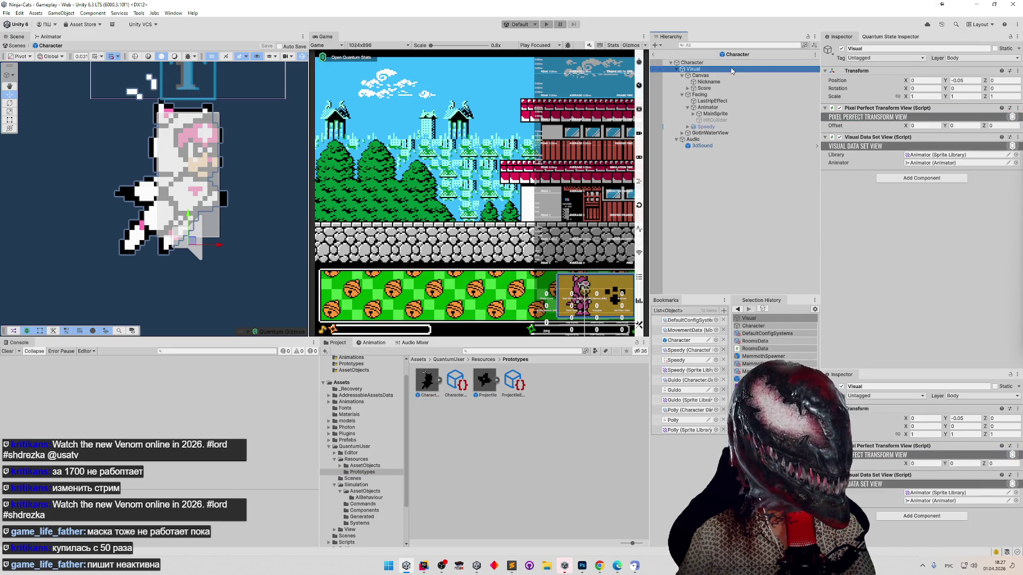
left_click(730, 63)
left_click(725, 75)
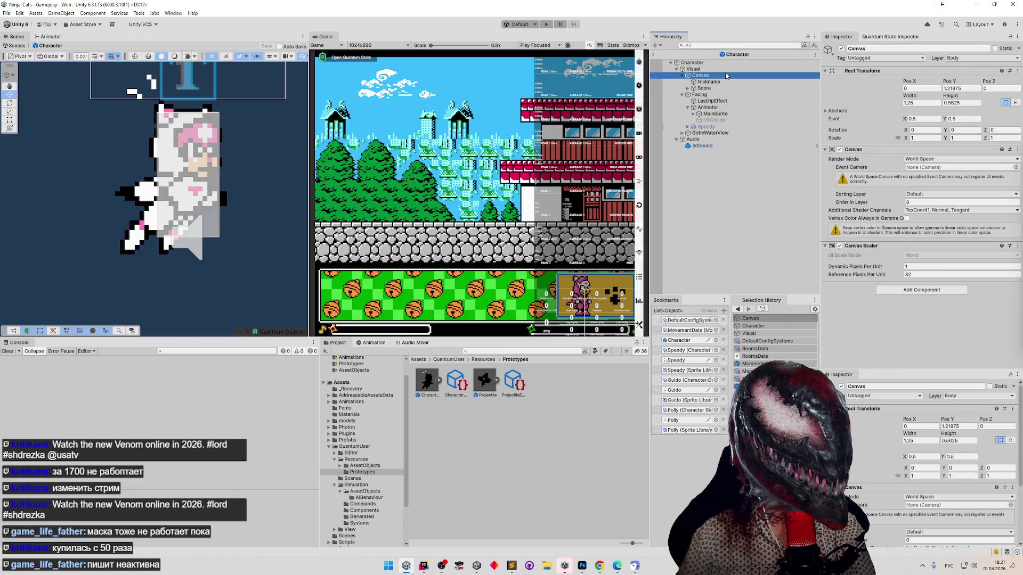
left_click(723, 69)
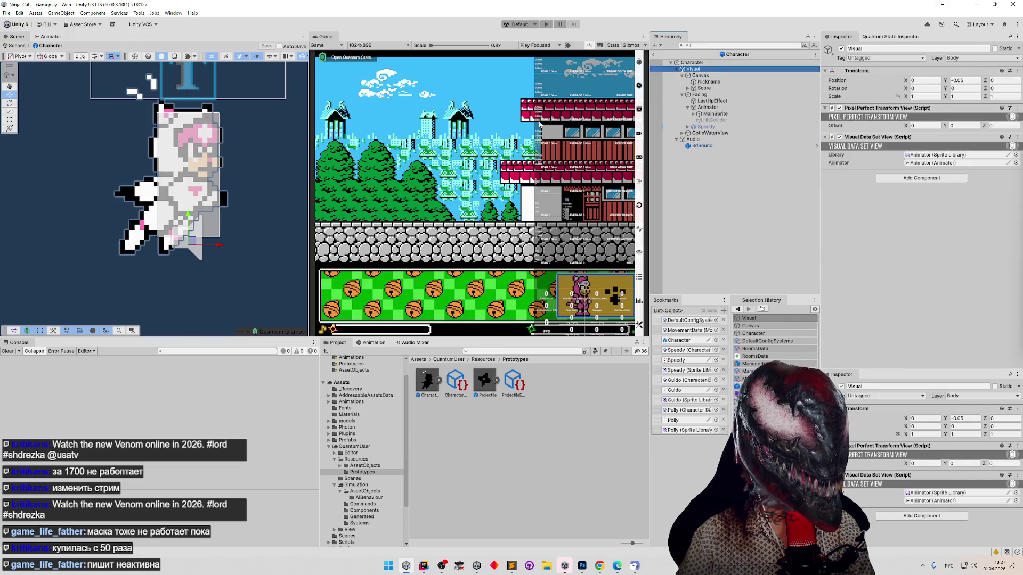
type("0")
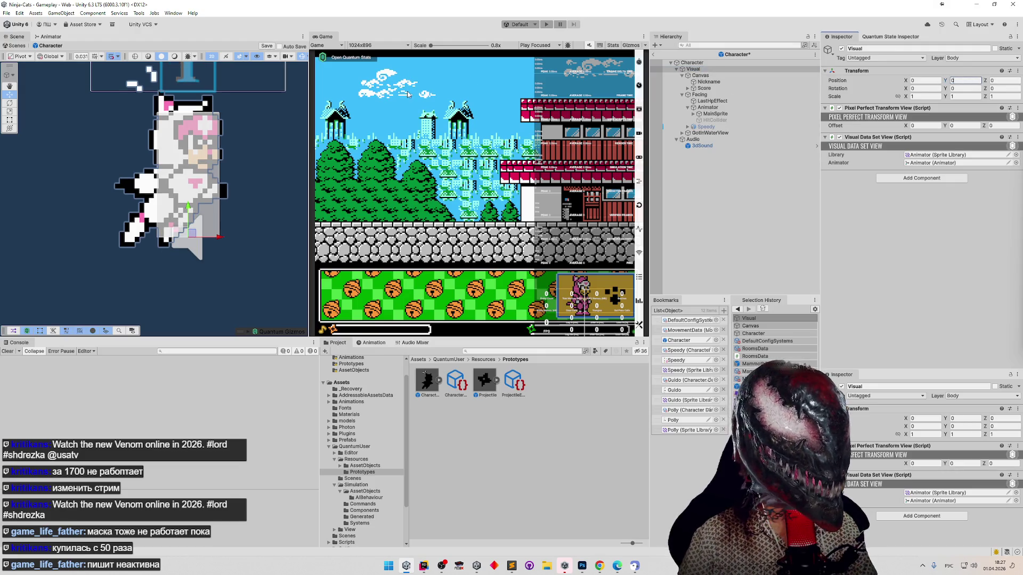
Start Play mode, pick a character, walk the cat briefly, and stop the game.
key("Return")
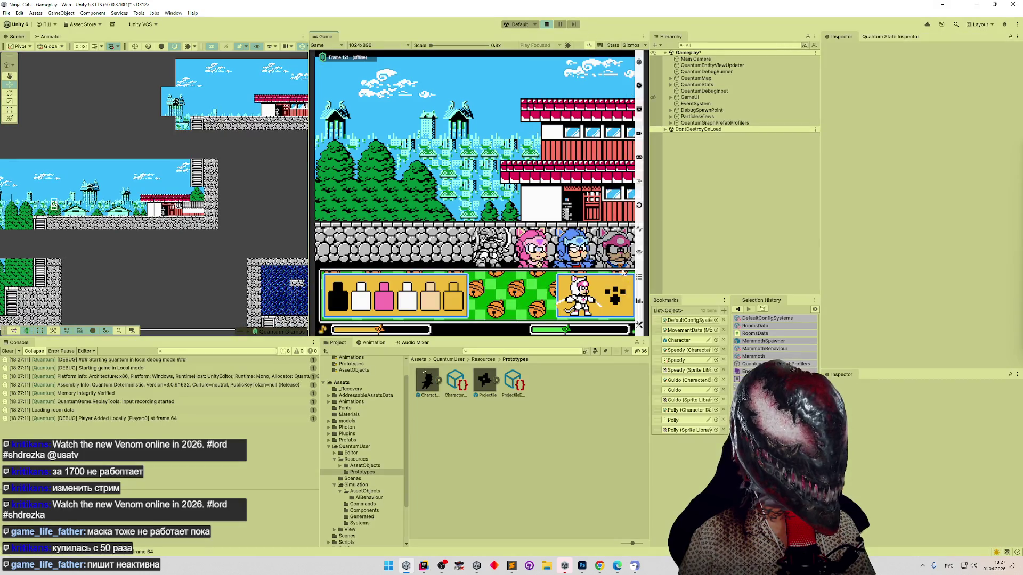
left_click(625, 302)
key("a")
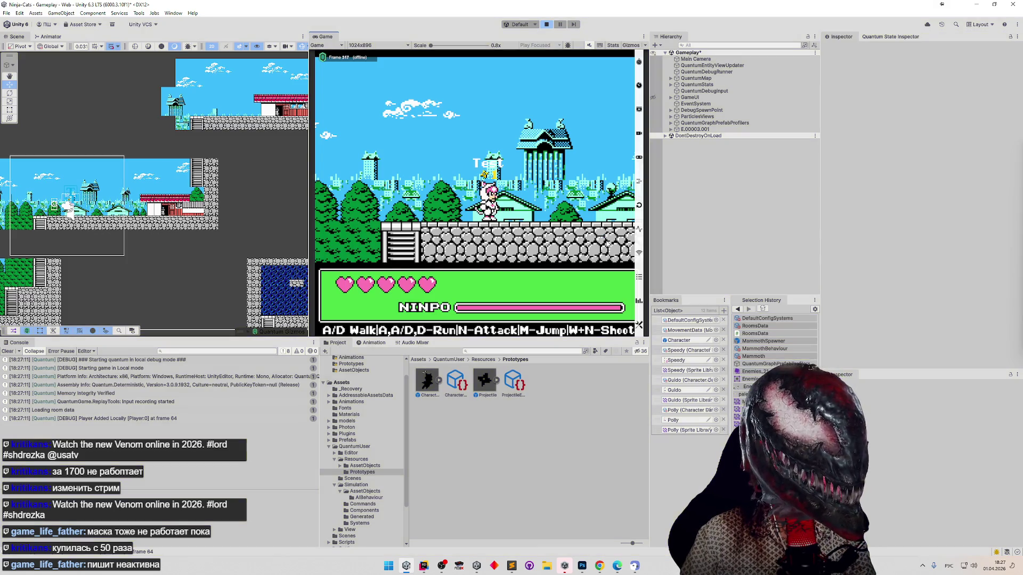
key("ctrl+p")
left_click(687, 340)
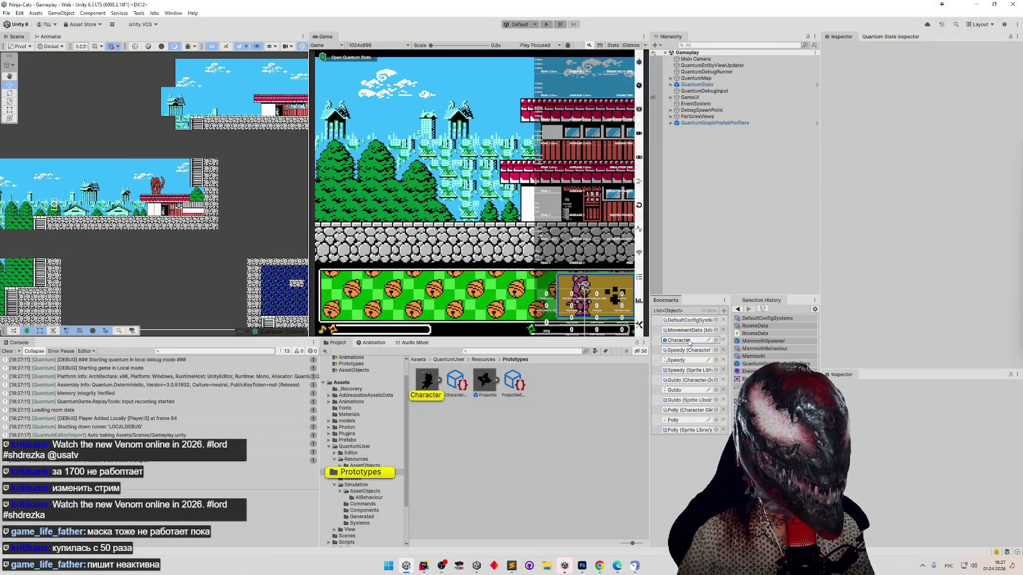
double_click(689, 341)
left_click(694, 69)
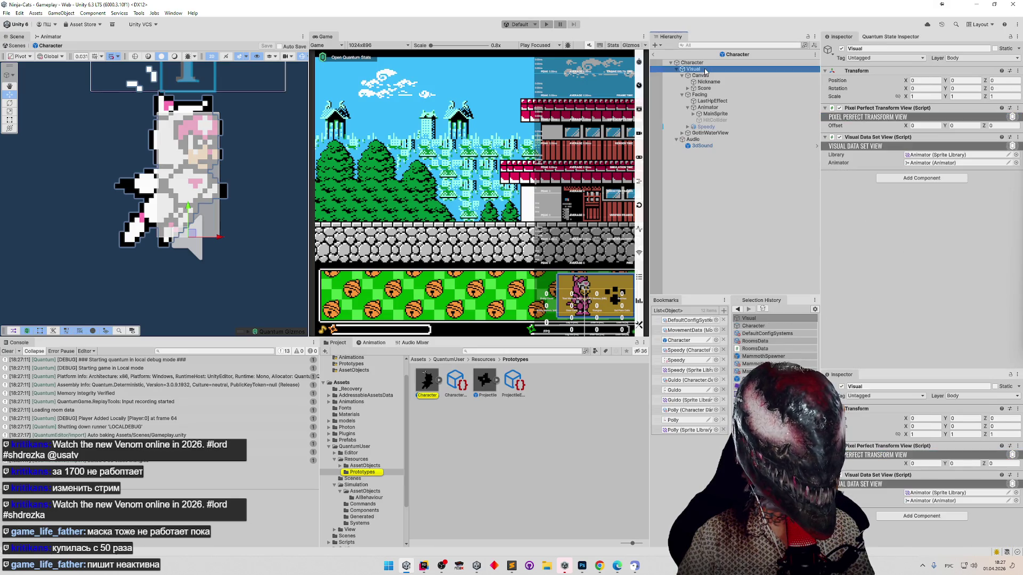
left_click(952, 126)
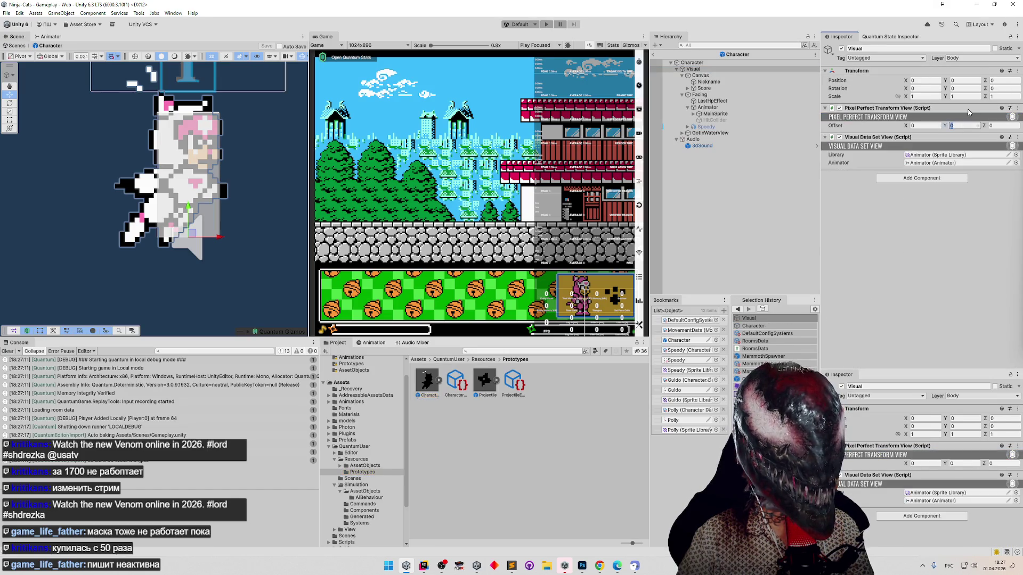
type("-0,056")
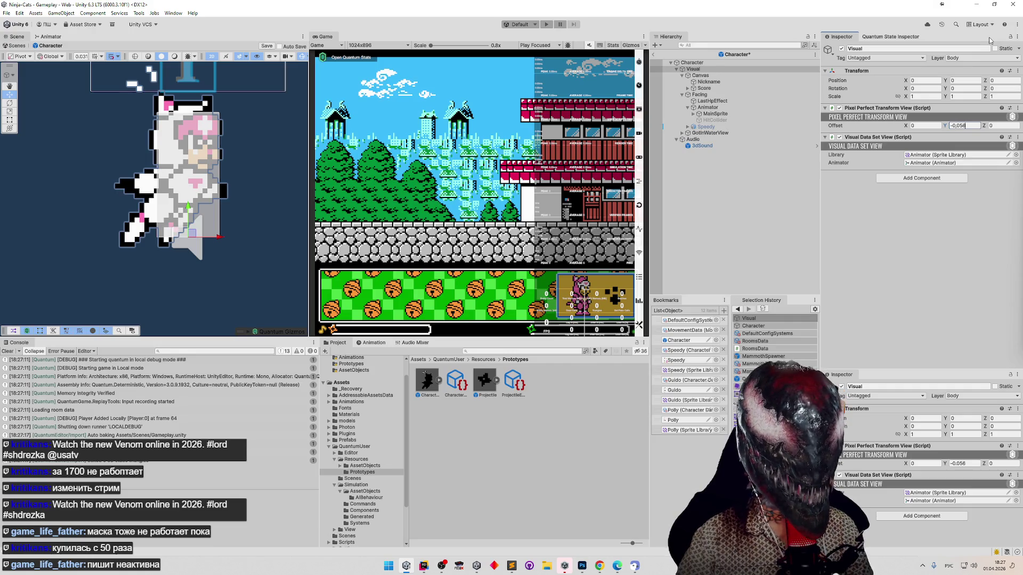
key("Return")
key("ctrl+s")
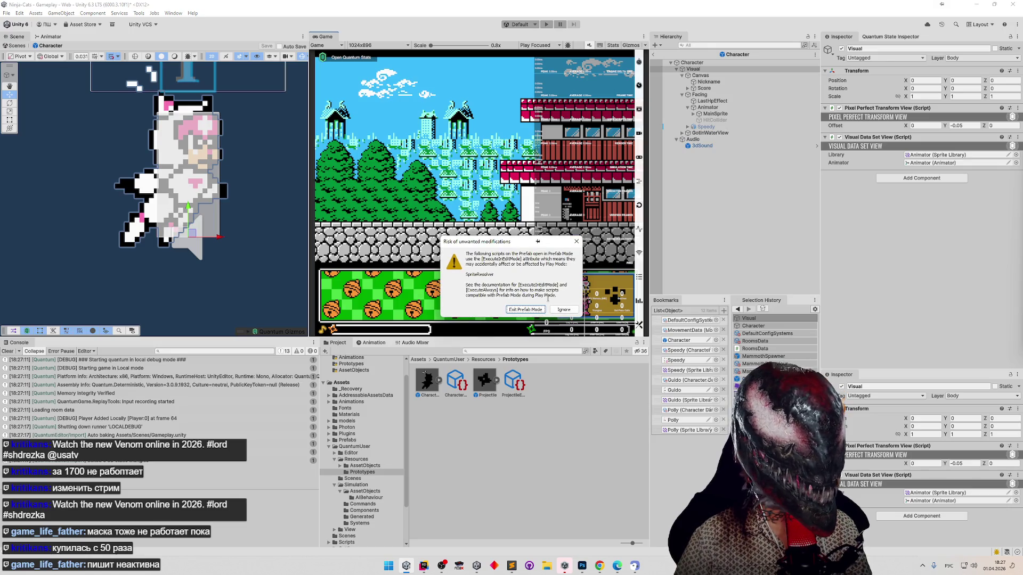
Maximize the Game view, walk and jump the cat onto the red roof beside the enemy, then stop.
left_click(542, 314)
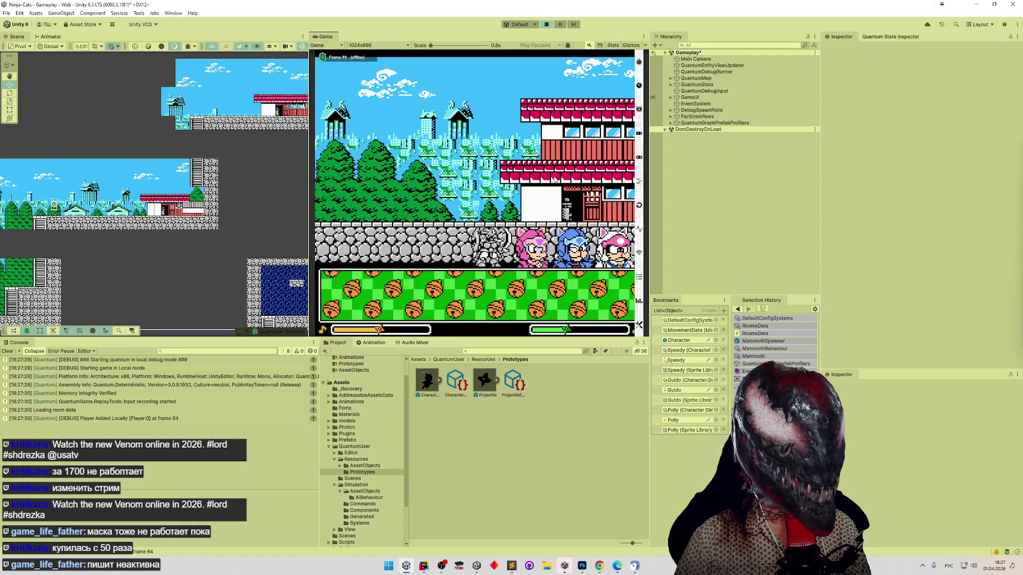
key("shift+space")
key("d")
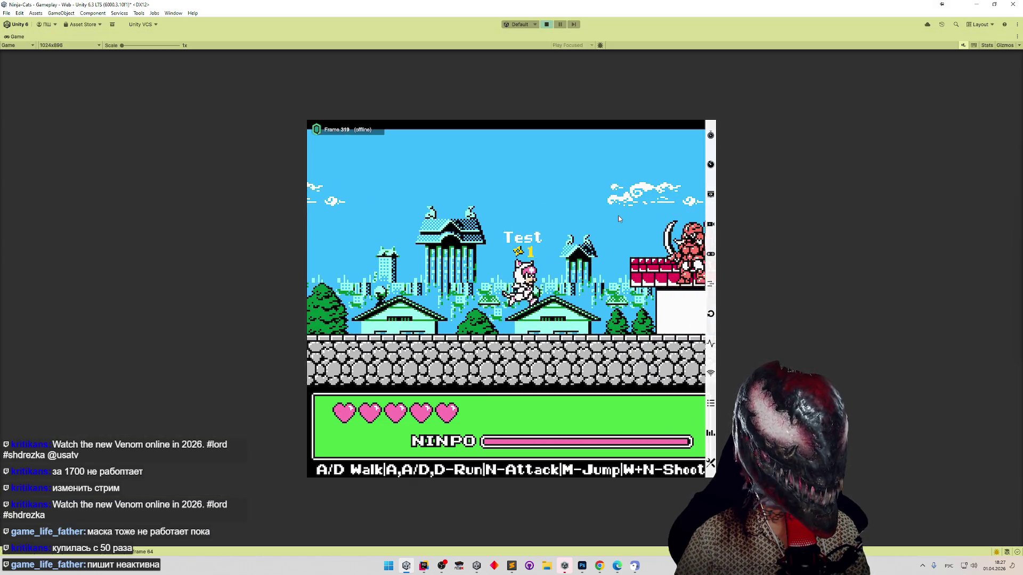
key("m")
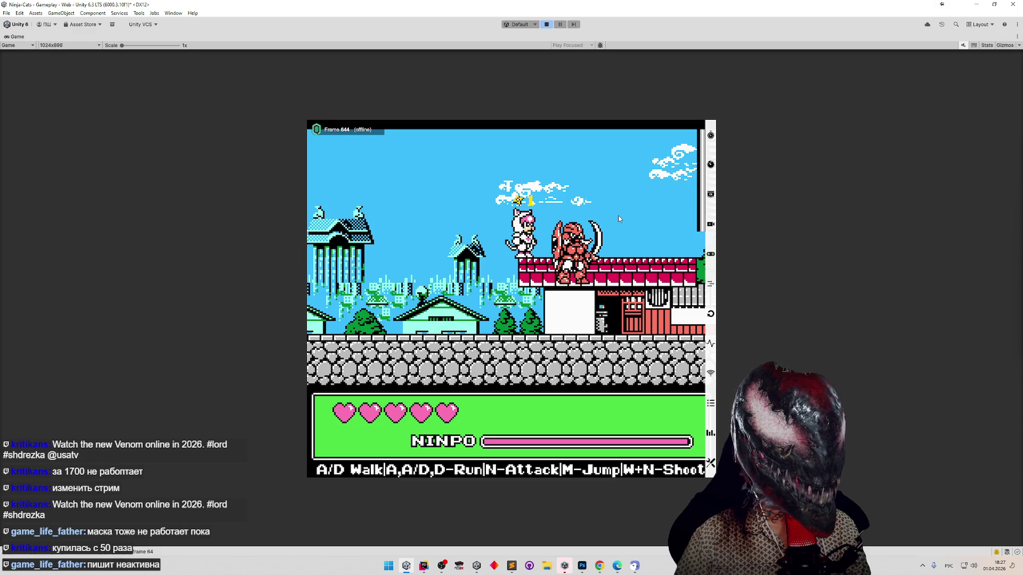
key("ctrl+p")
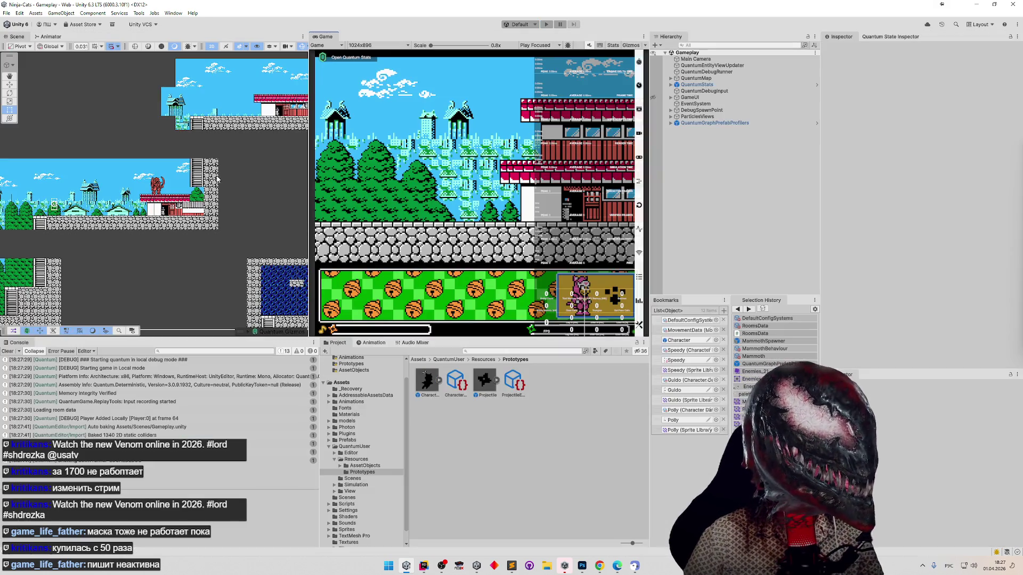
Zoom the Scene view in on the red mammoth enemy, then switch to AIBehaviour.cs in Rider.
scroll(156, 181, "up", 10)
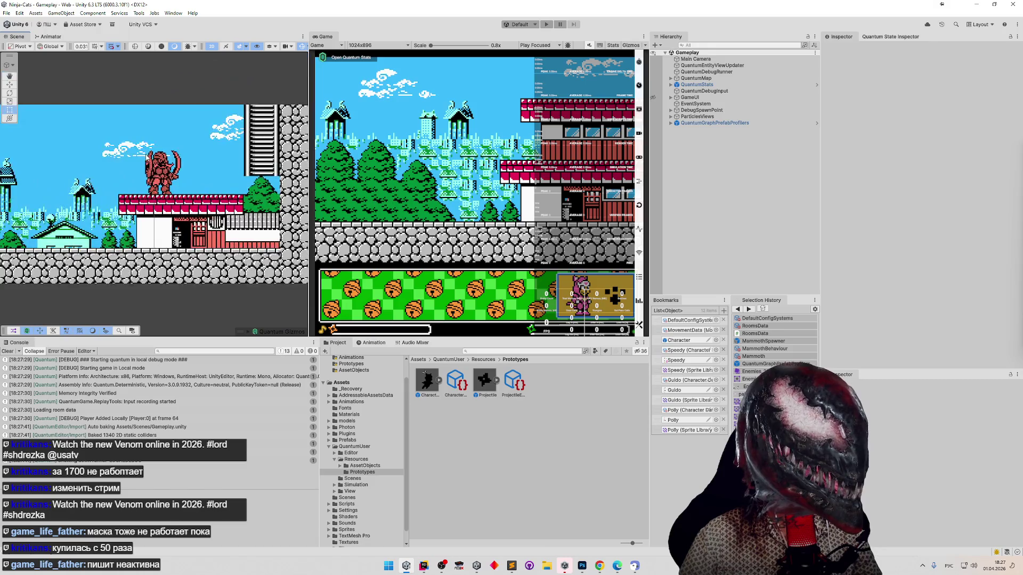
scroll(289, 184, "up", 2)
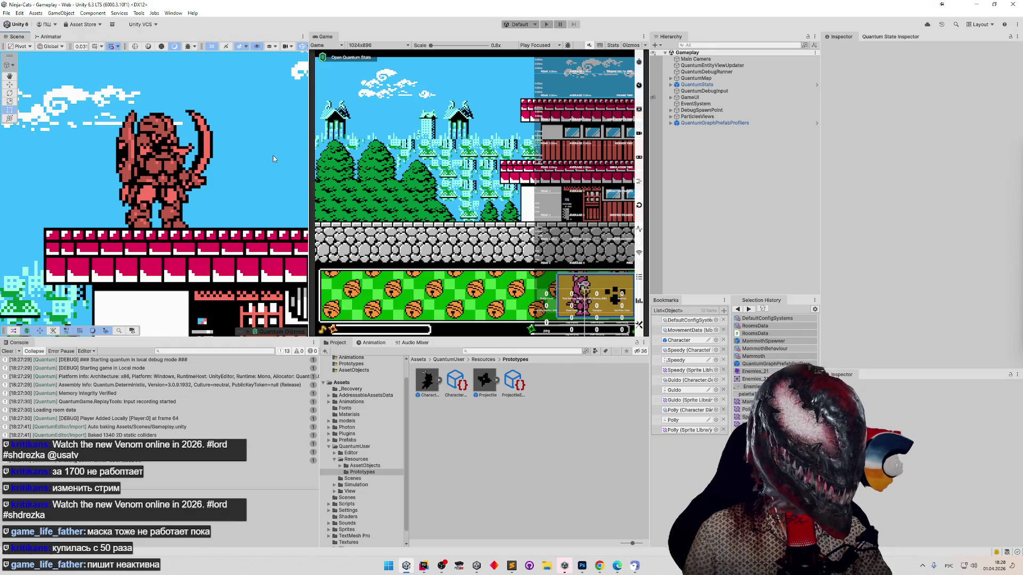
left_click(423, 566)
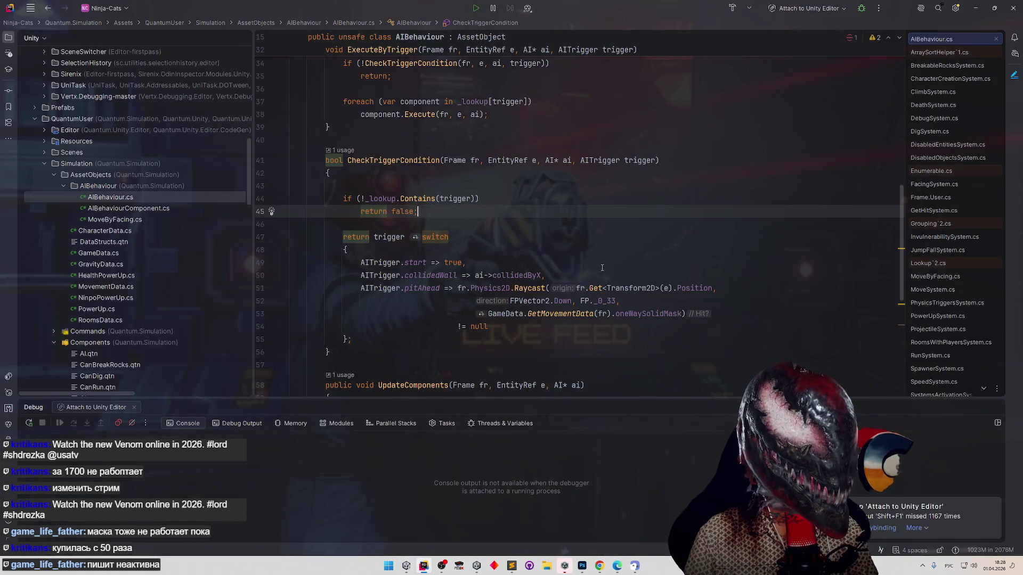
Place the cursor on line 54's pitAhead check in AIBehaviour.cs, then return to Unity.
left_click(487, 322)
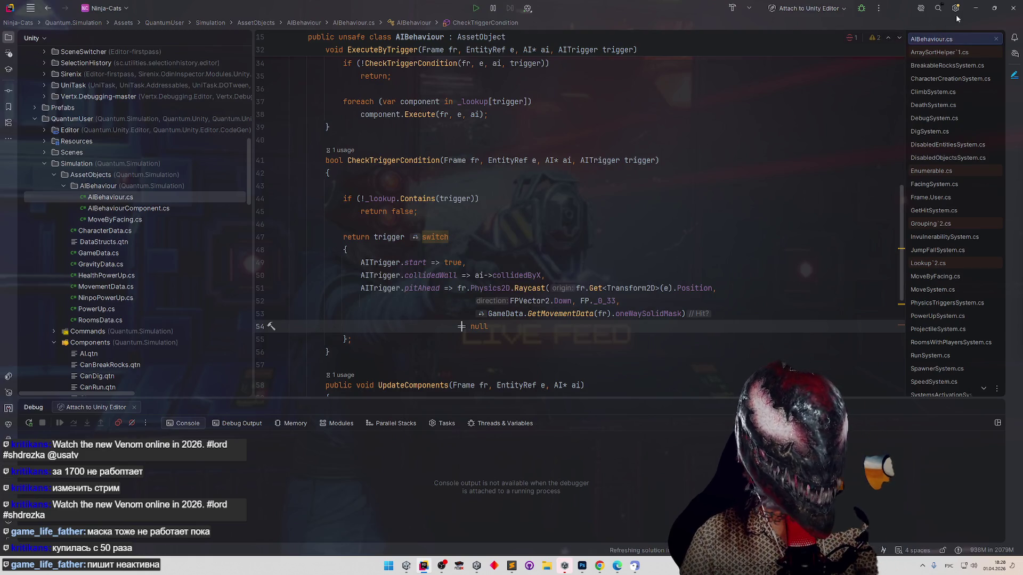
key("alt+Tab")
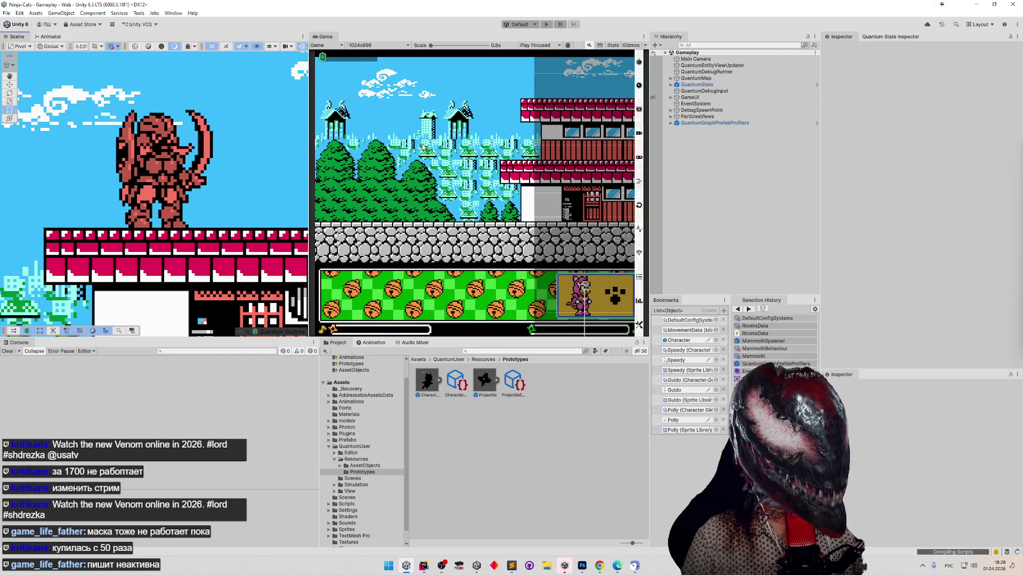
Clear the console warning and playtest the cat running right toward the enemy.
left_click(8, 351)
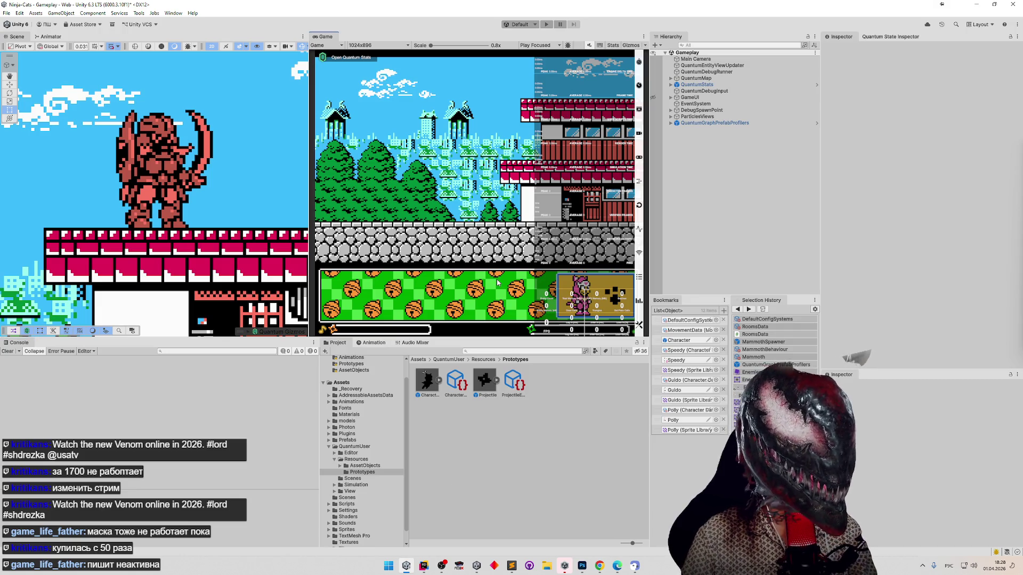
key("ctrl+p")
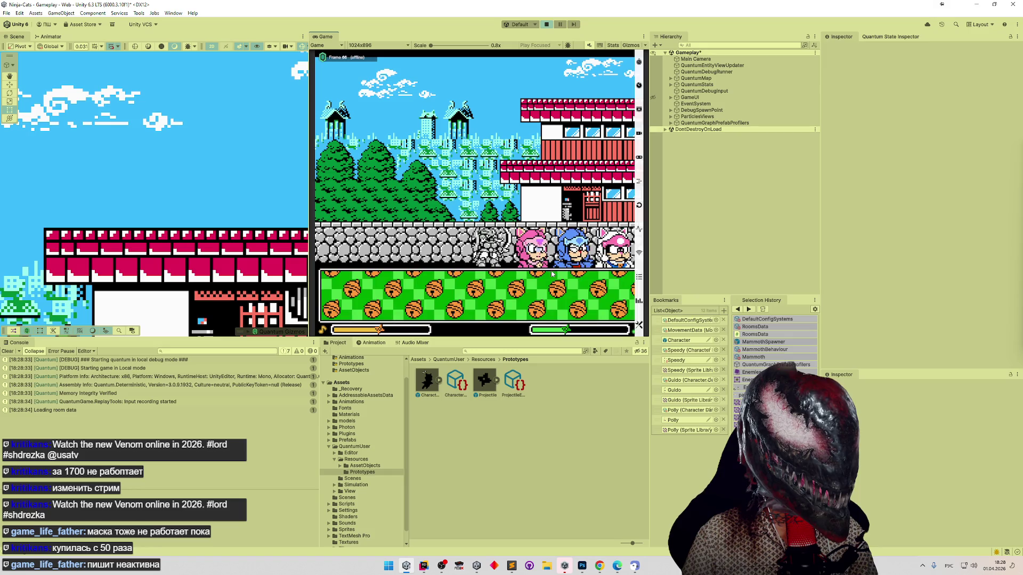
key("d")
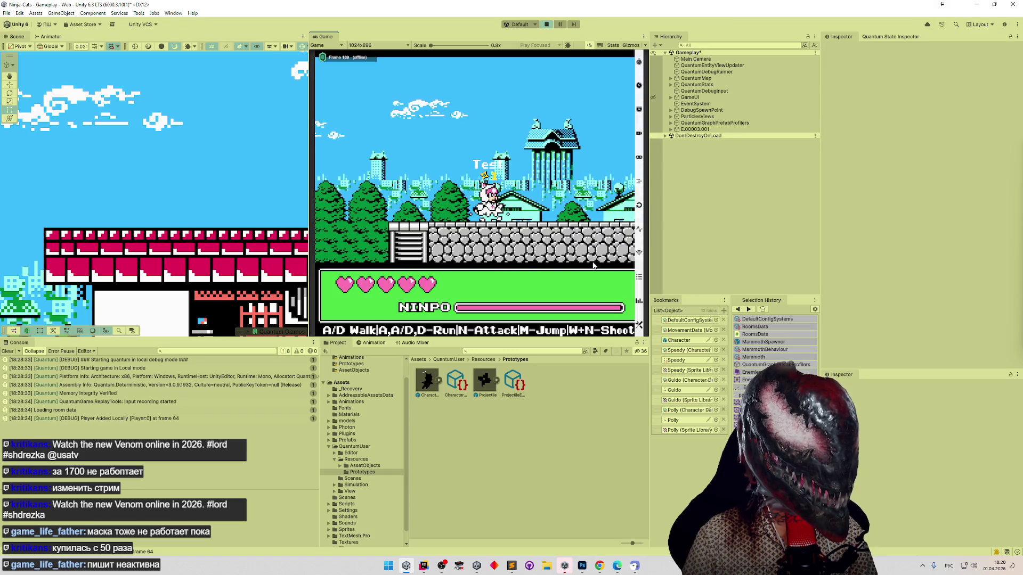
key("d")
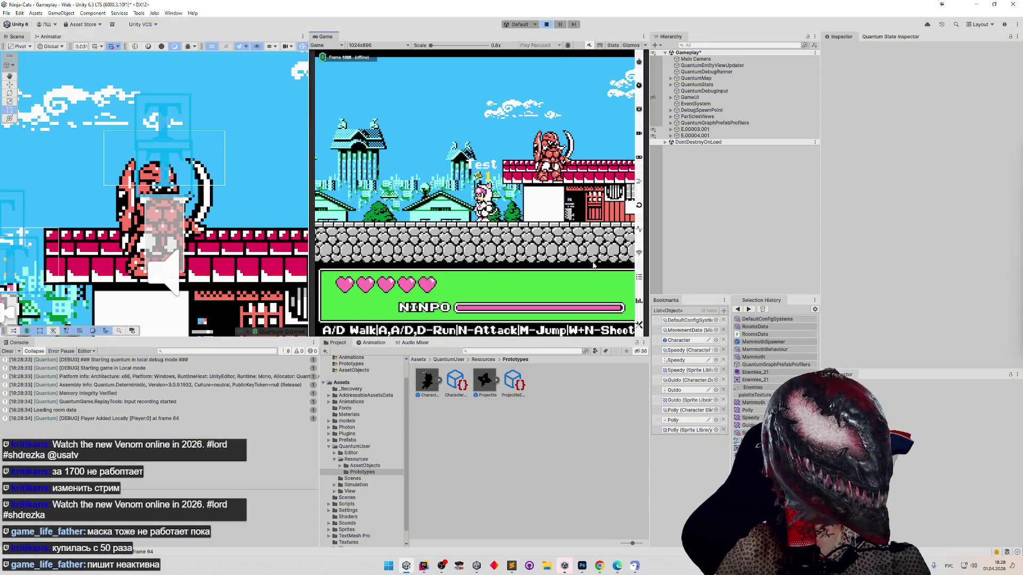
key("ctrl+p")
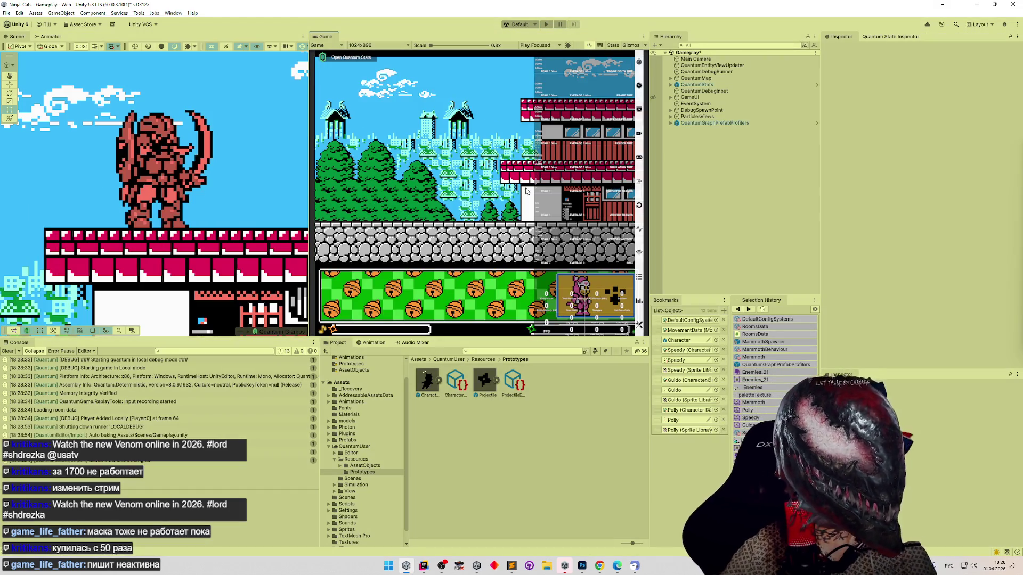
Playtest again moving the cat right and left, then switch to CharacterCreationSystem.cs in Rider.
key("ctrl+p")
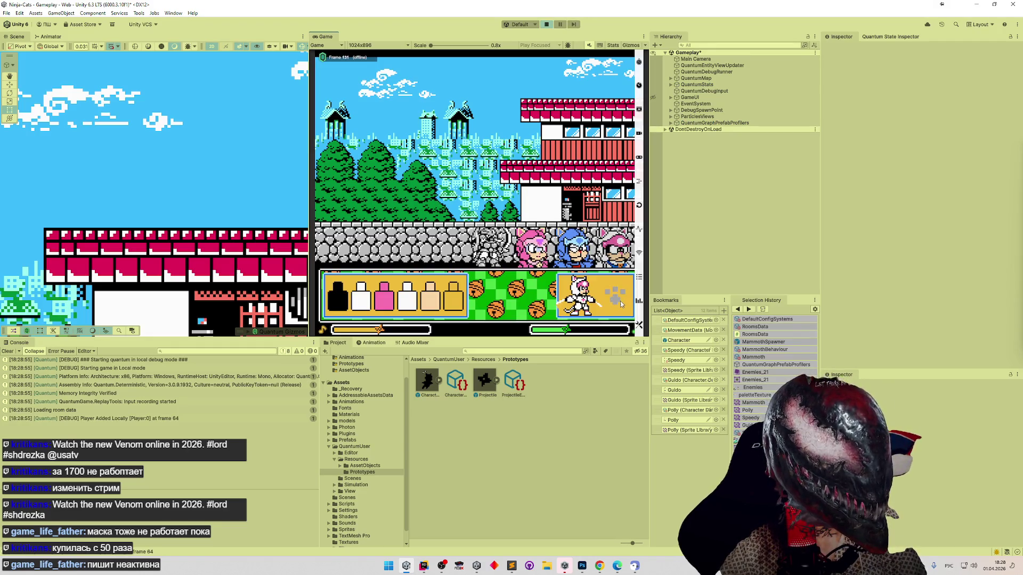
key("d")
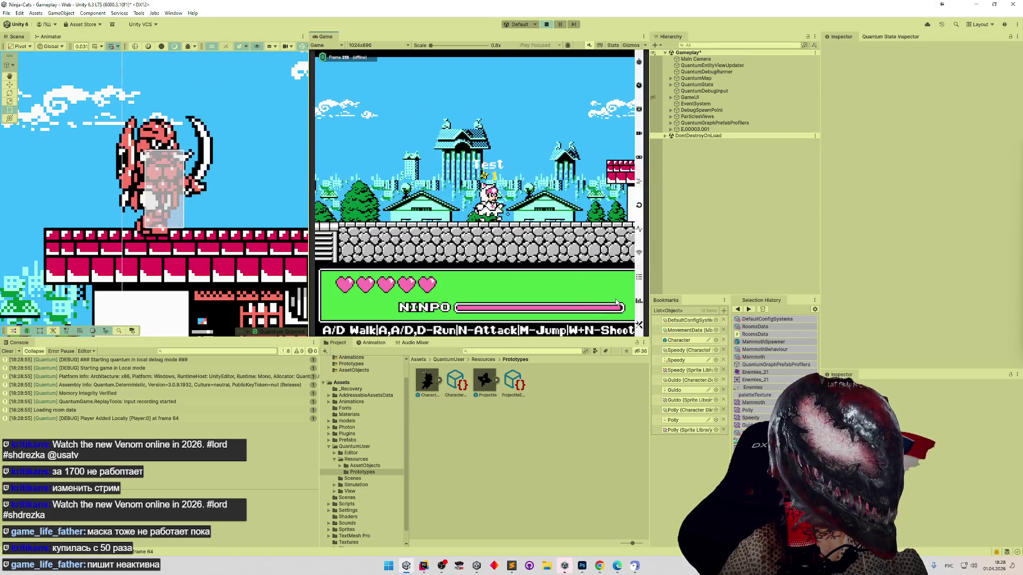
key("a")
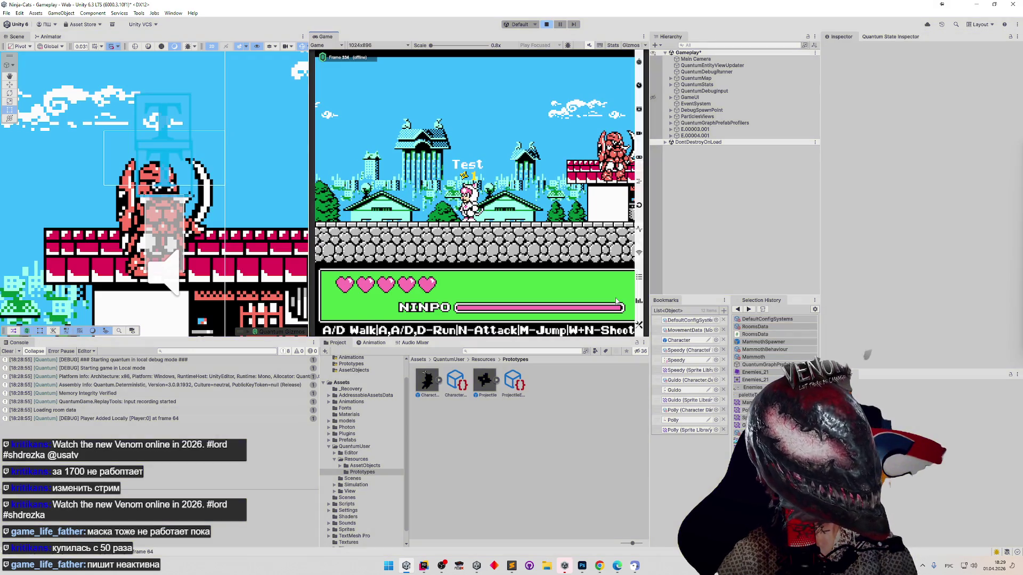
key("ctrl+p")
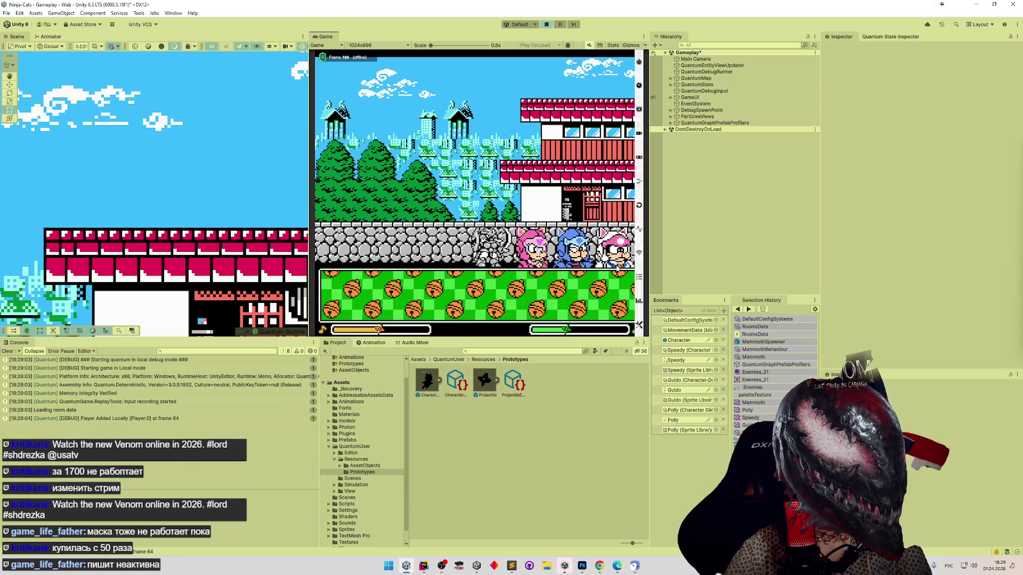
key("d")
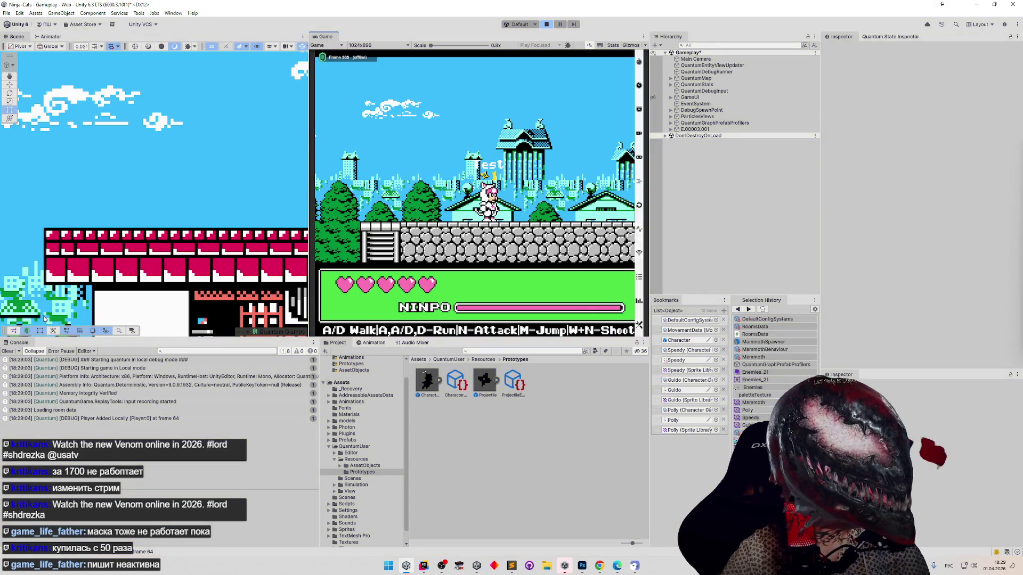
key("alt+Tab")
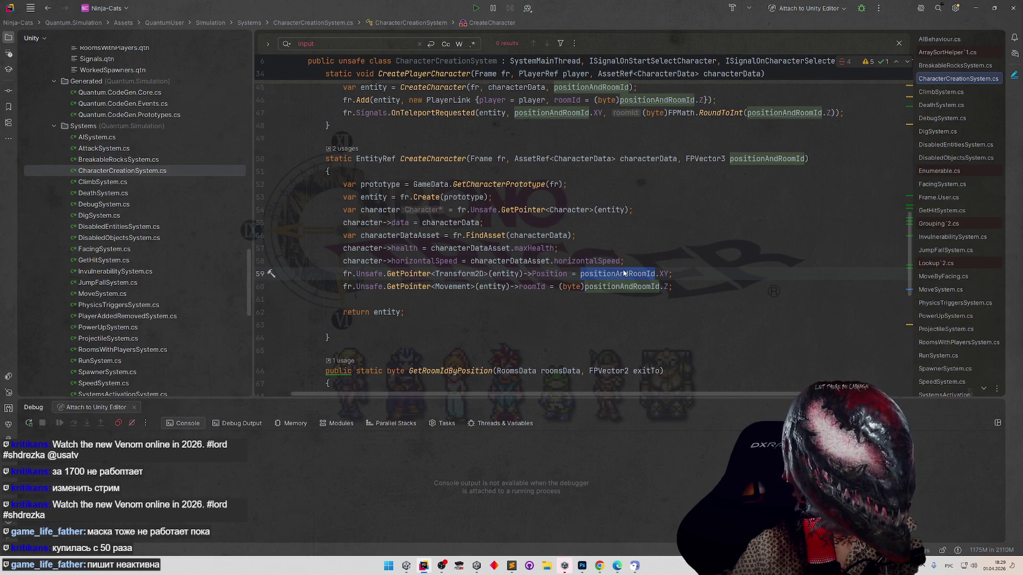
Open a new first line in CreateCharacter and start typing positionAndRoomId with member autocomplete.
left_click(498, 174)
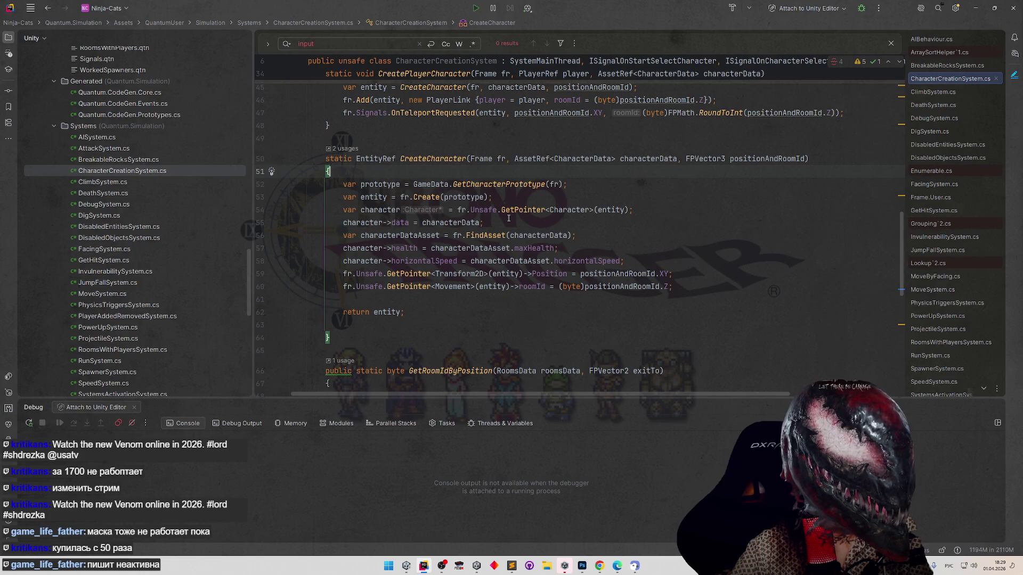
mouse_move(514, 214)
key("Return")
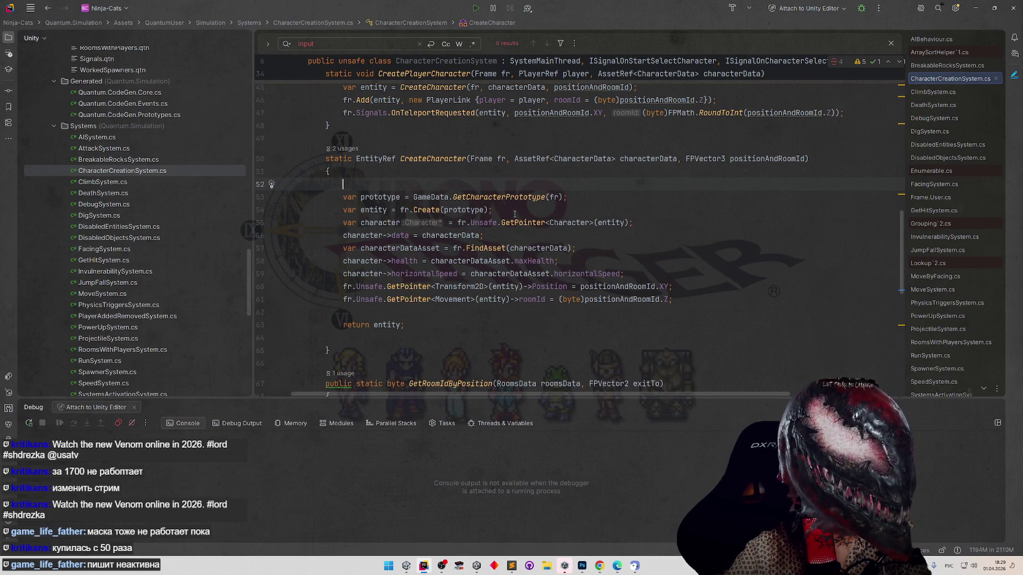
type("positionAndRoomId.")
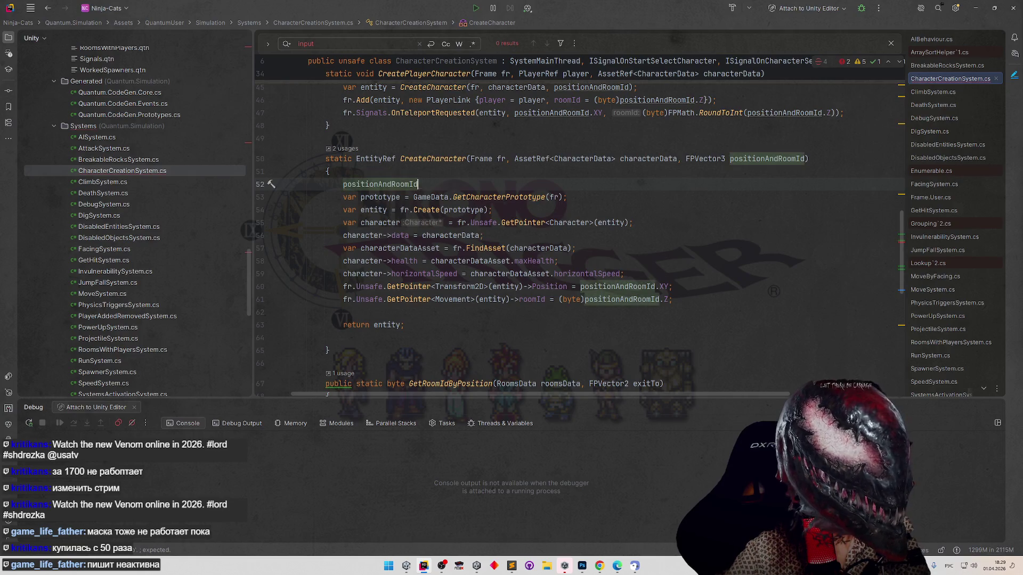
key("Down")
key("Down")
key("Down")
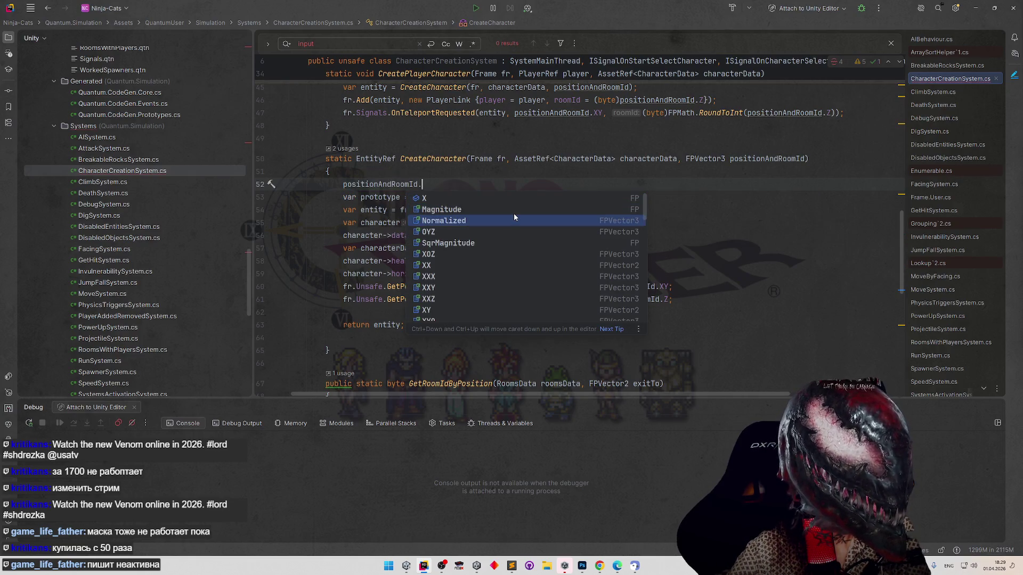
key("Down")
key("Down")
key("Down")
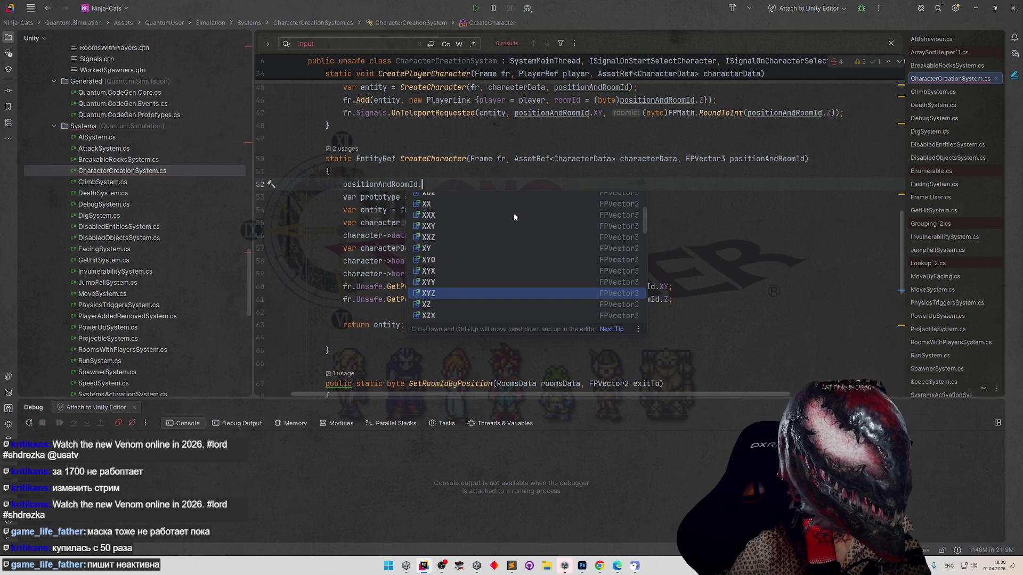
key("Up")
key("Up")
key("Up")
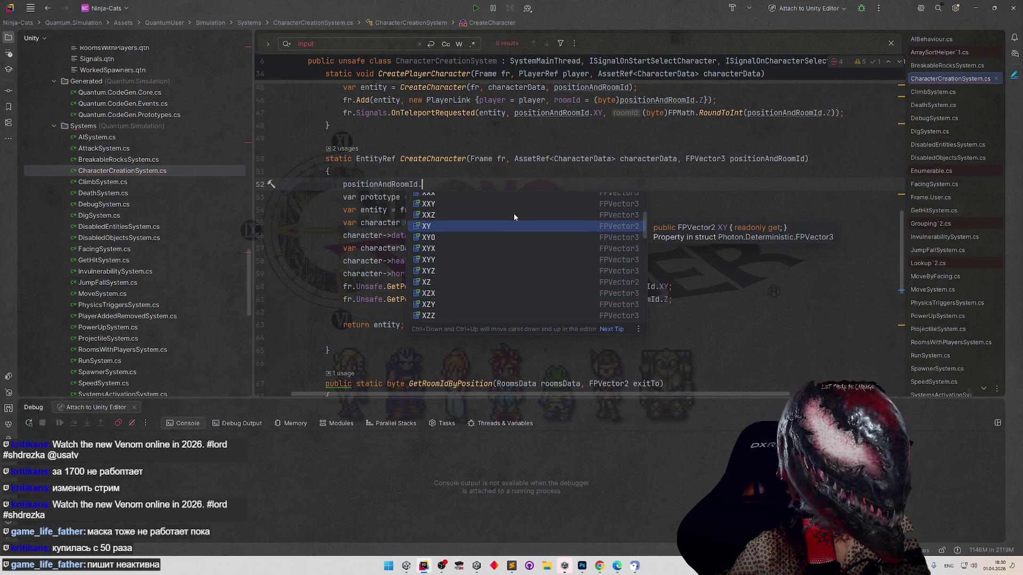
type("Y =")
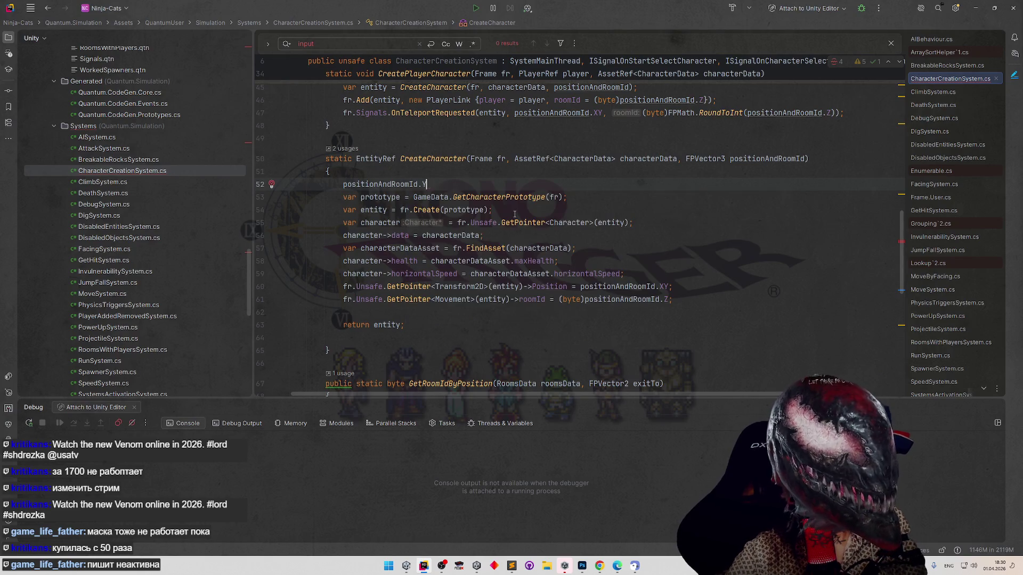
key("Escape")
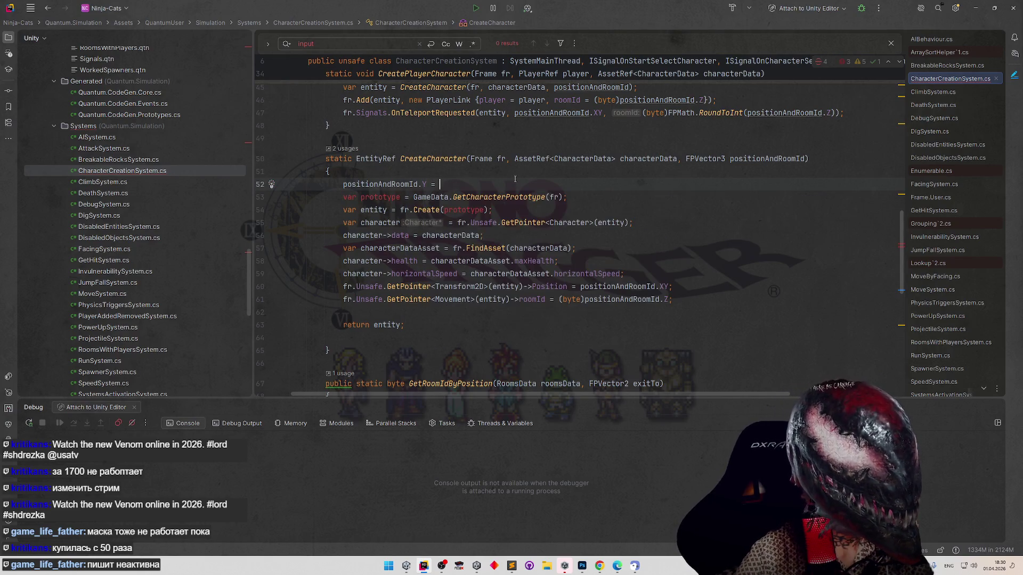
Complete the line as 'positionAndRoomId.Y += FP._0_04;' and return to Unity.
key("BackSpace")
key("BackSpace")
key("BackSpace")
type("y")
key("BackSpace")
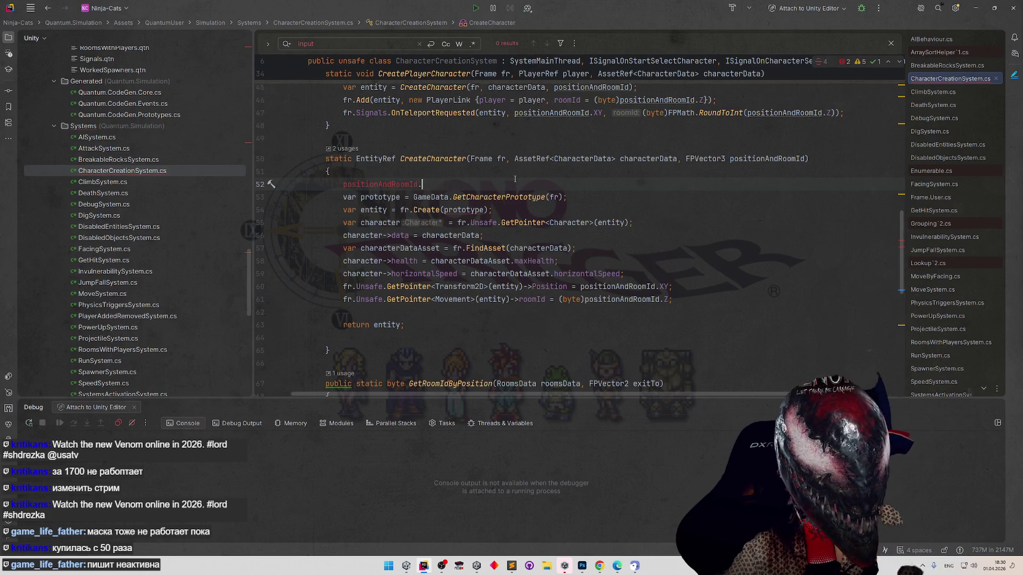
type("y")
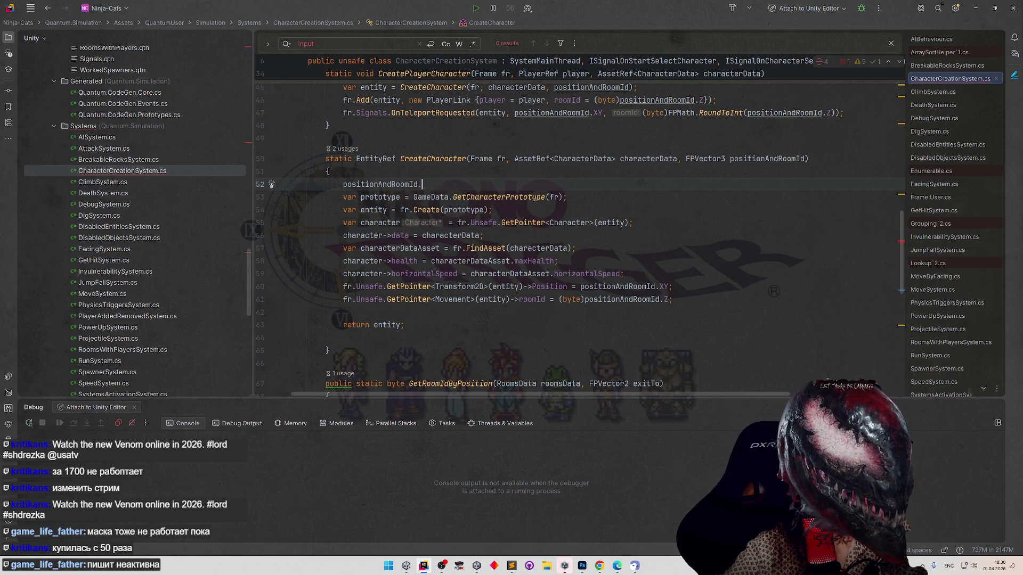
type(" y ")
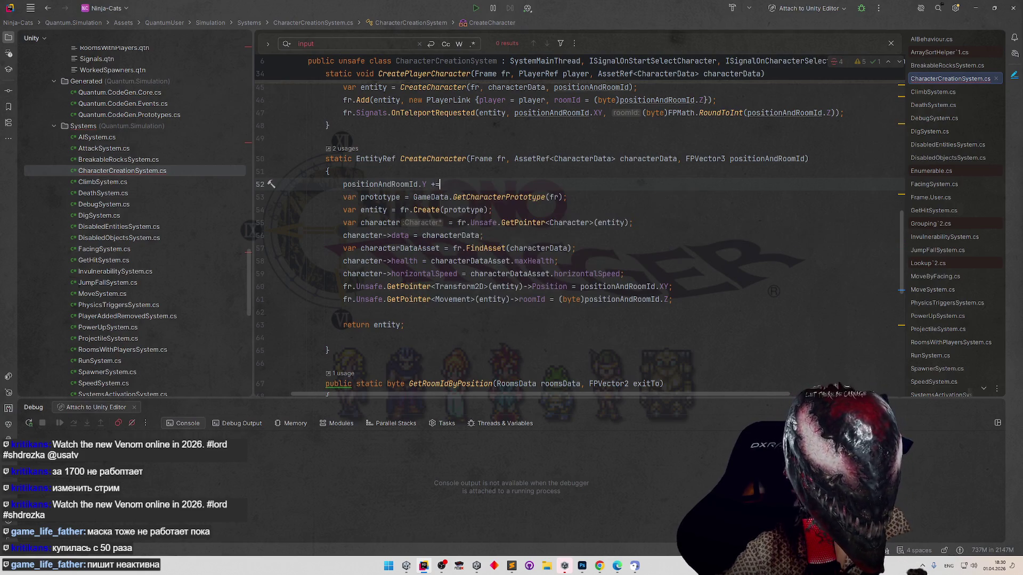
type(" FP.")
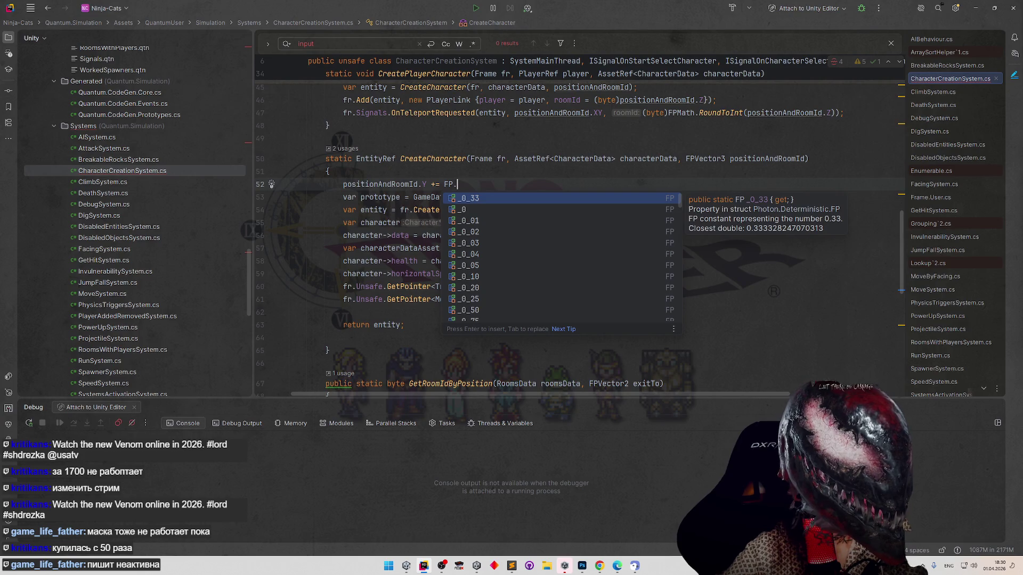
key("Down")
key("Down")
key("Down")
key("Return")
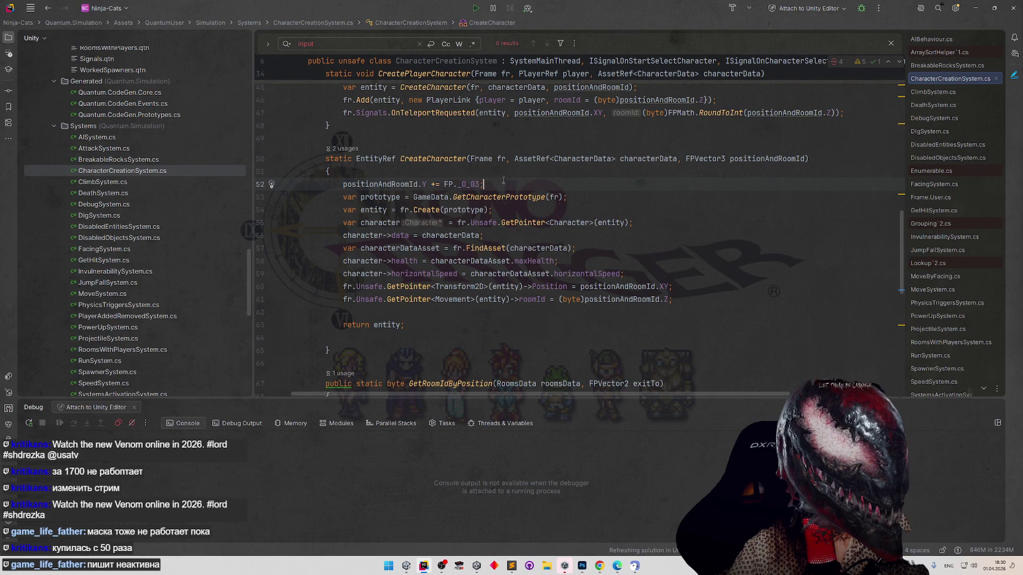
key("BackSpace")
type("4;")
left_click(527, 176)
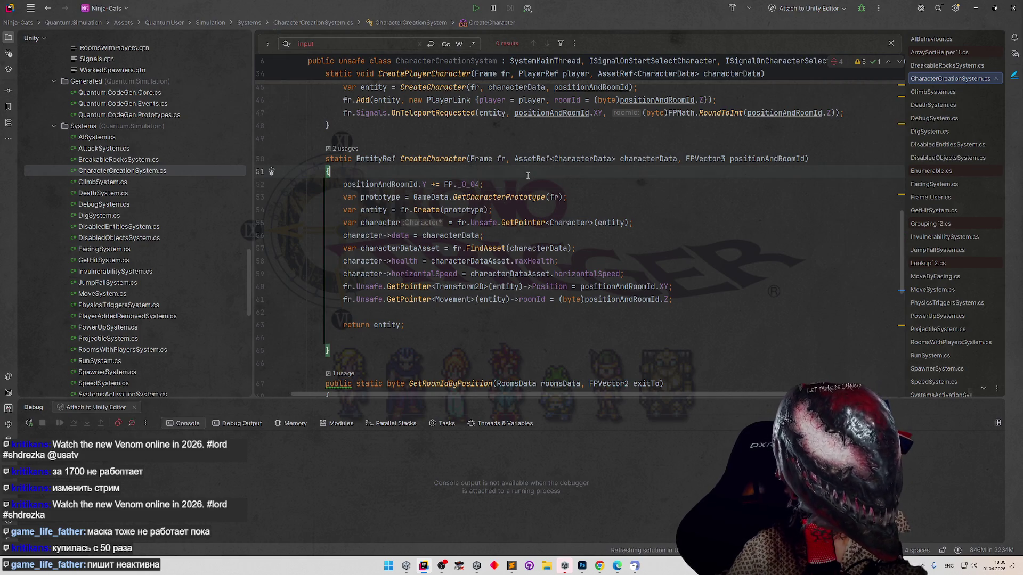
left_click(934, 11)
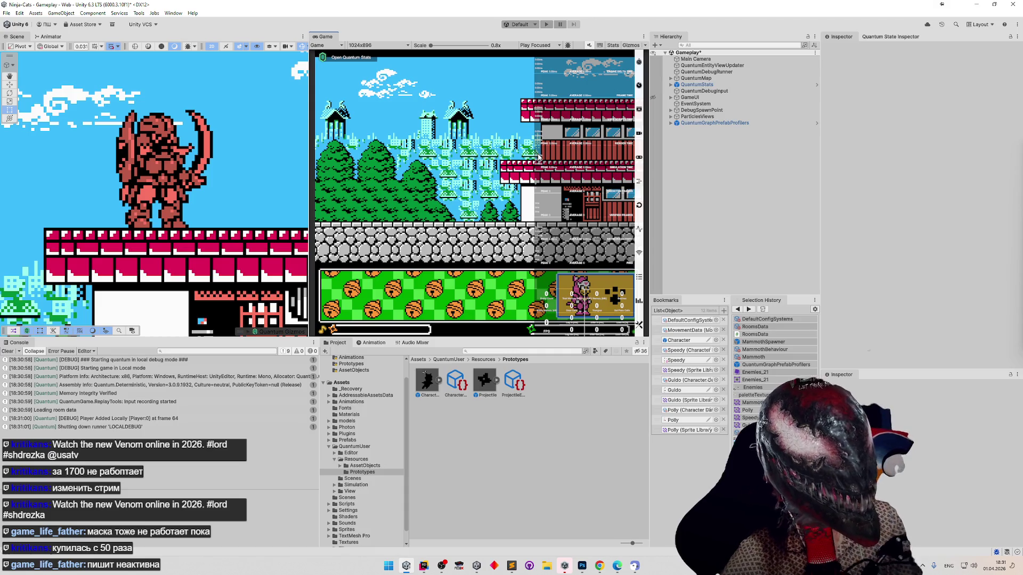
Play as the pink-white cat, resume past the Rider breakpoint, and run right.
key("ctrl+p")
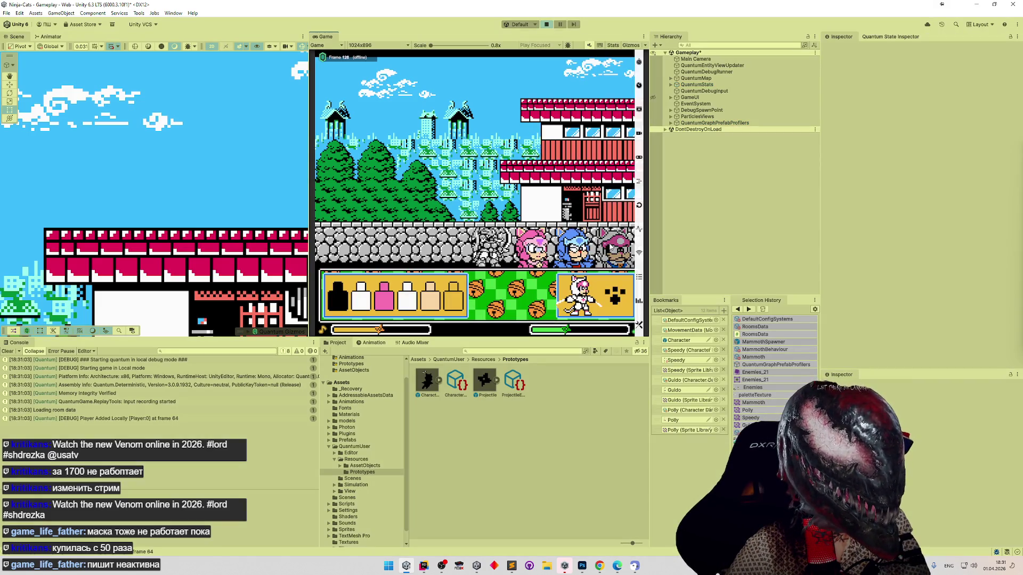
left_click(615, 297)
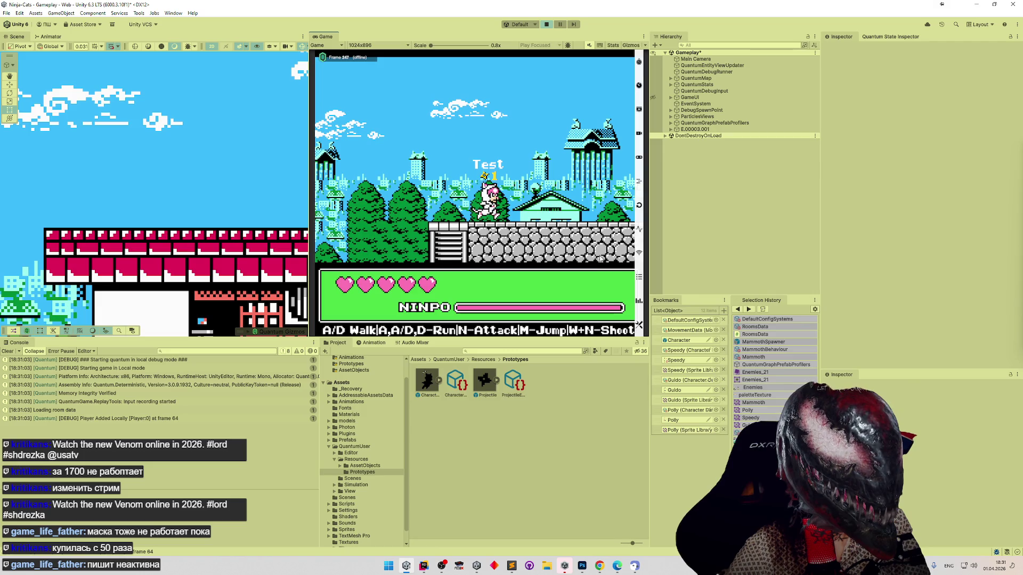
key("d")
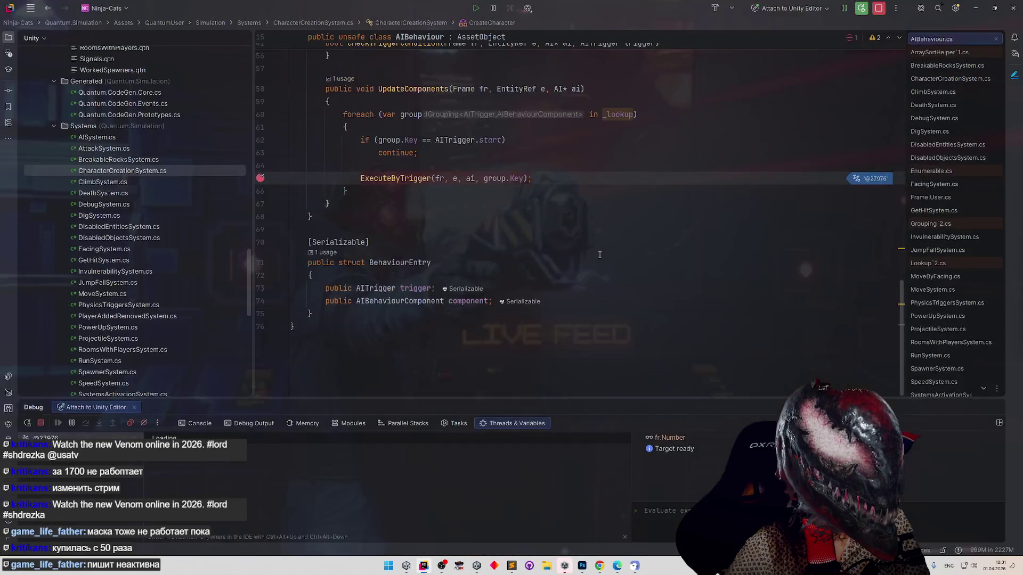
key("F5")
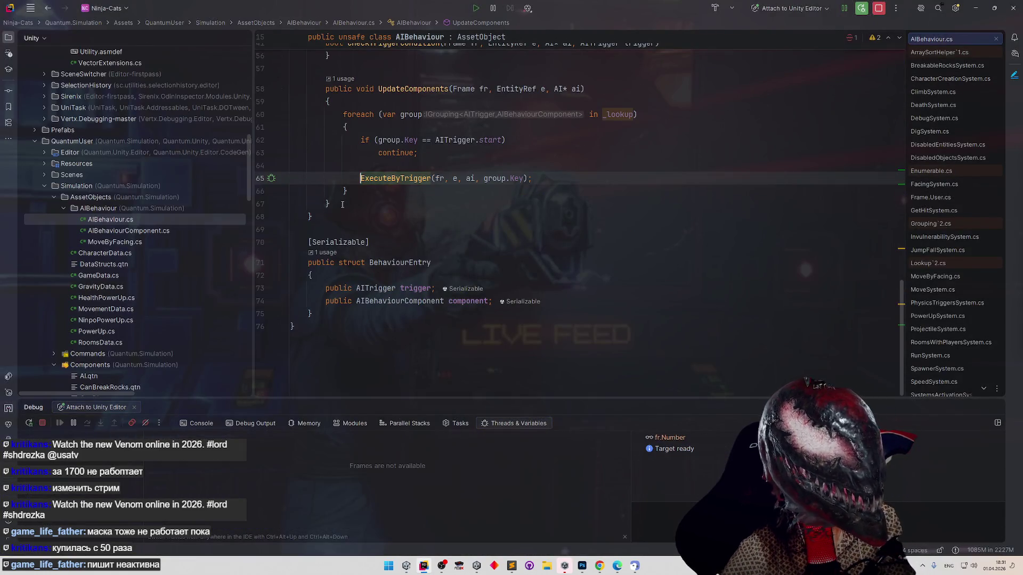
key("d")
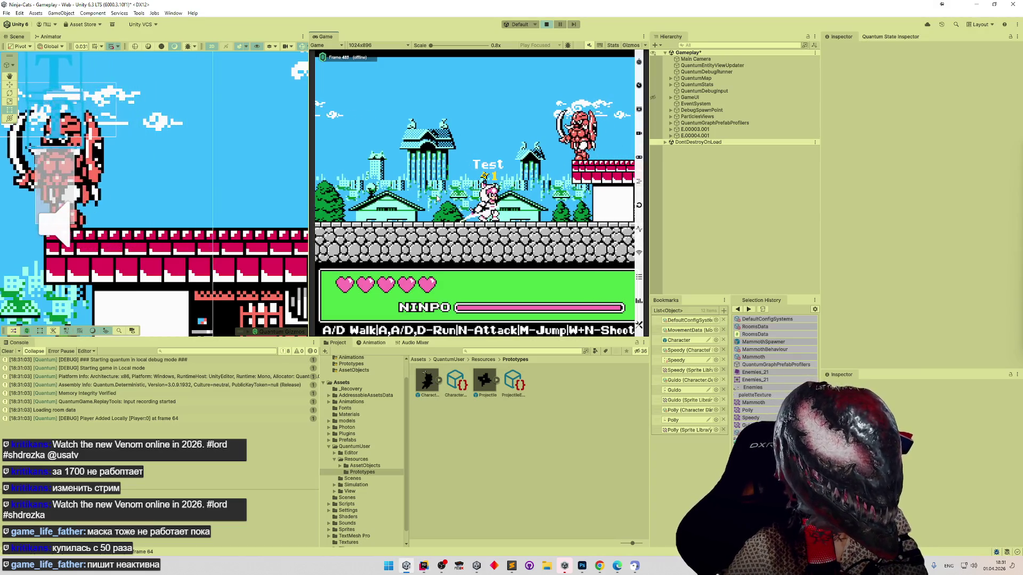
key("d")
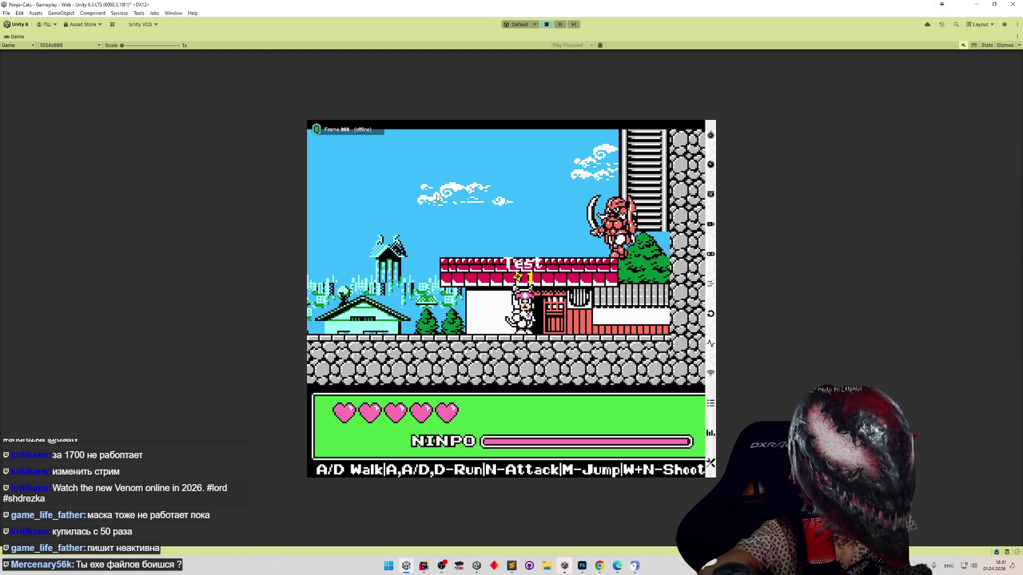
Move the cat left and right, then refocus the Game view so play resumes.
key("a")
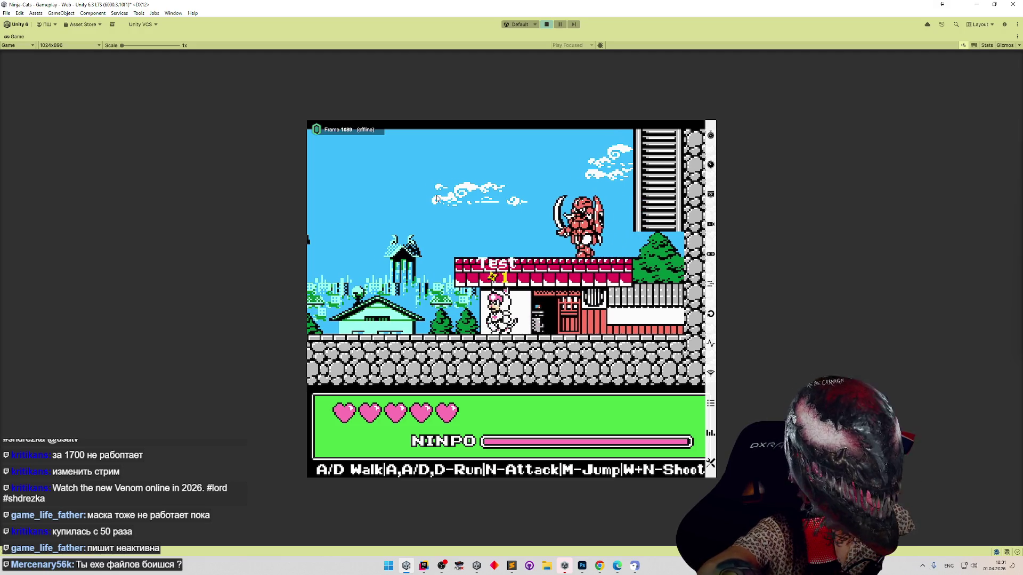
key("d")
key("a")
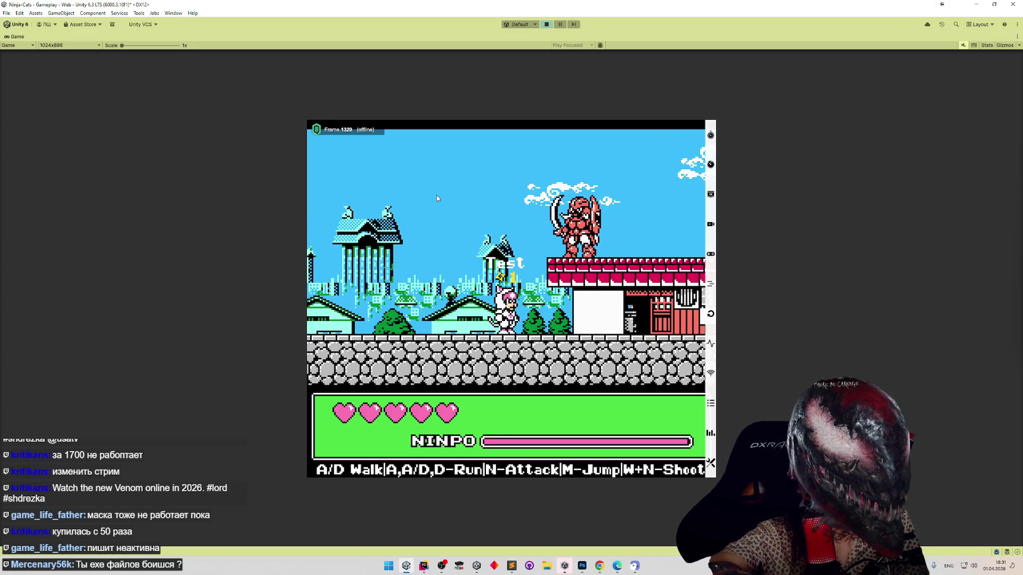
key("d")
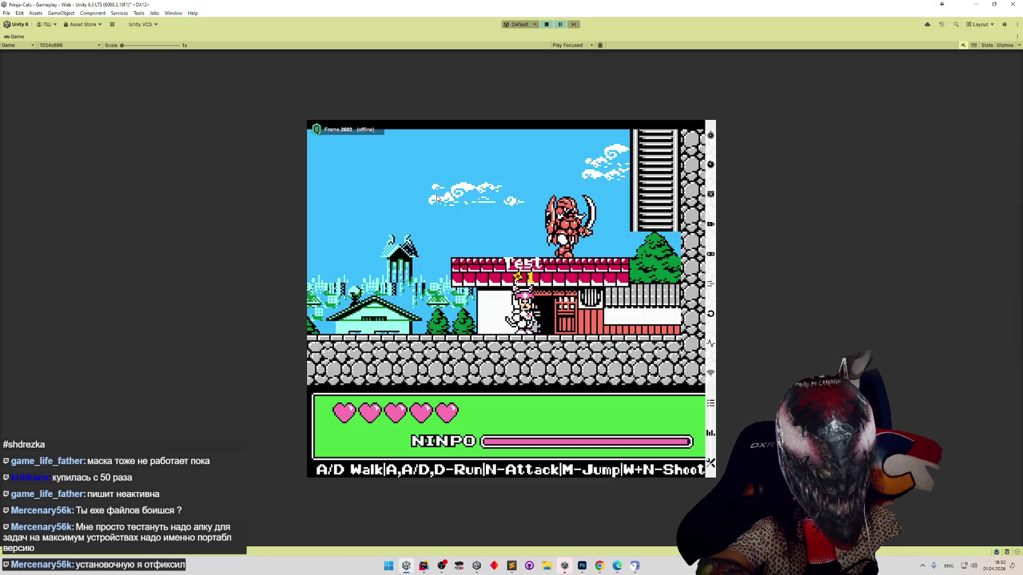
left_click(437, 199)
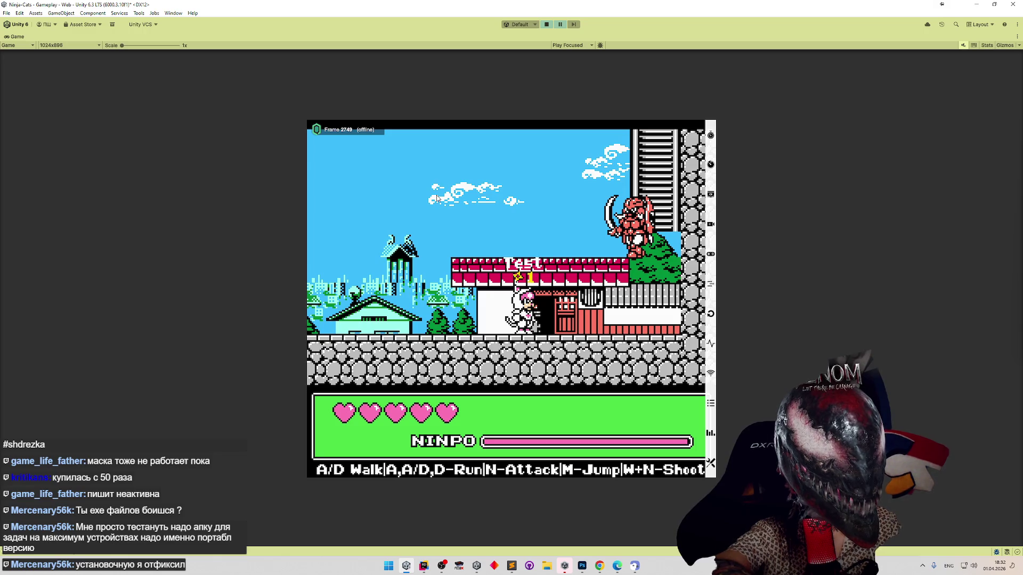
left_click(436, 199)
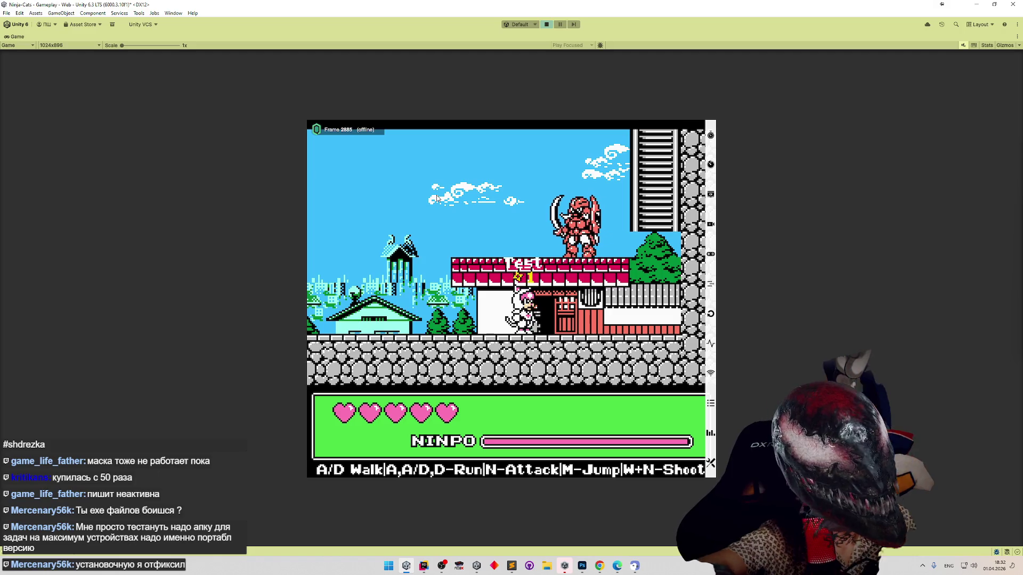
Jump the cat onto the red roof and over the mammoth enemy, then stop Play mode.
key("a")
key("m")
key("d")
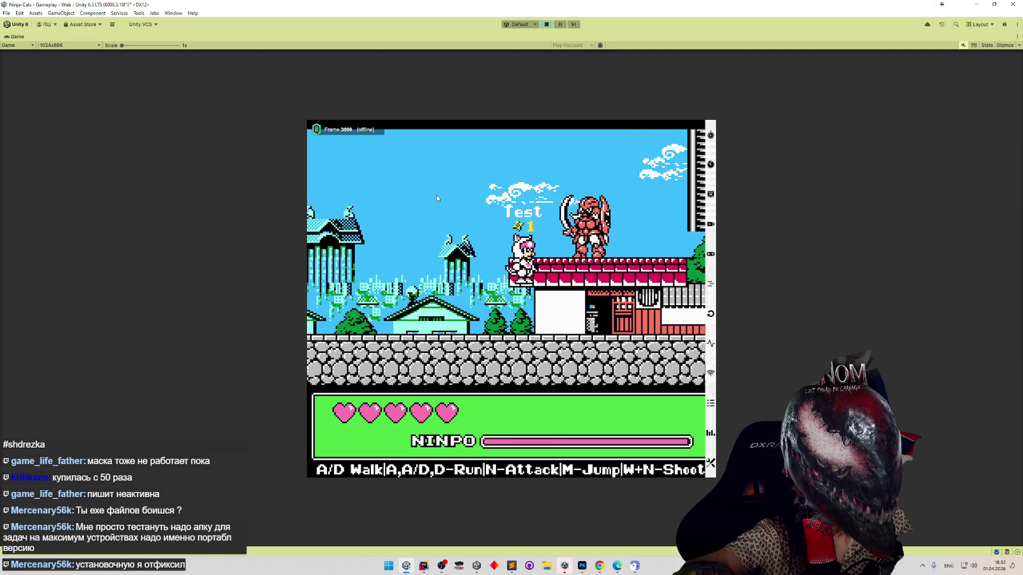
key("d")
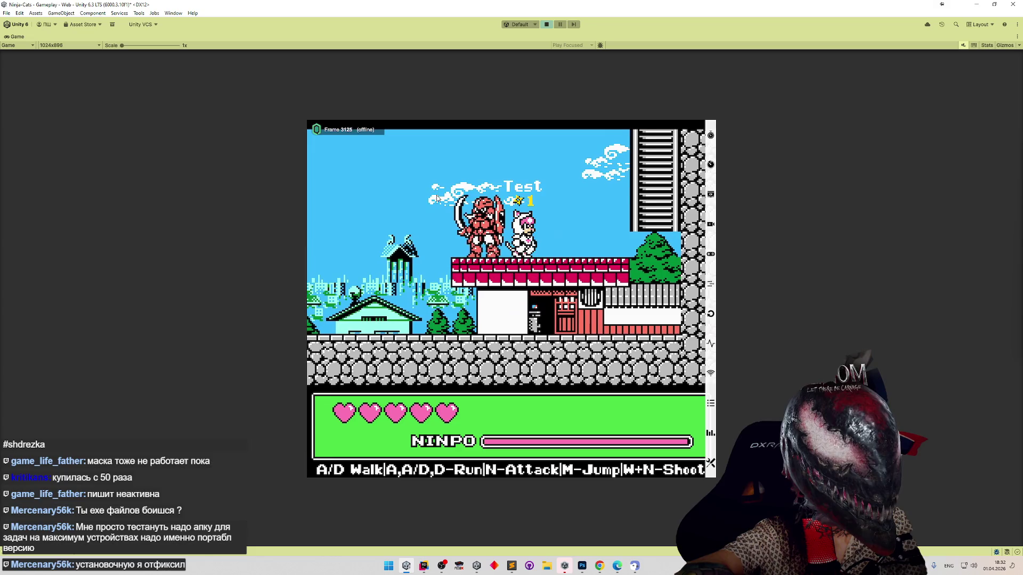
key("m")
key("d")
key("m")
key("d")
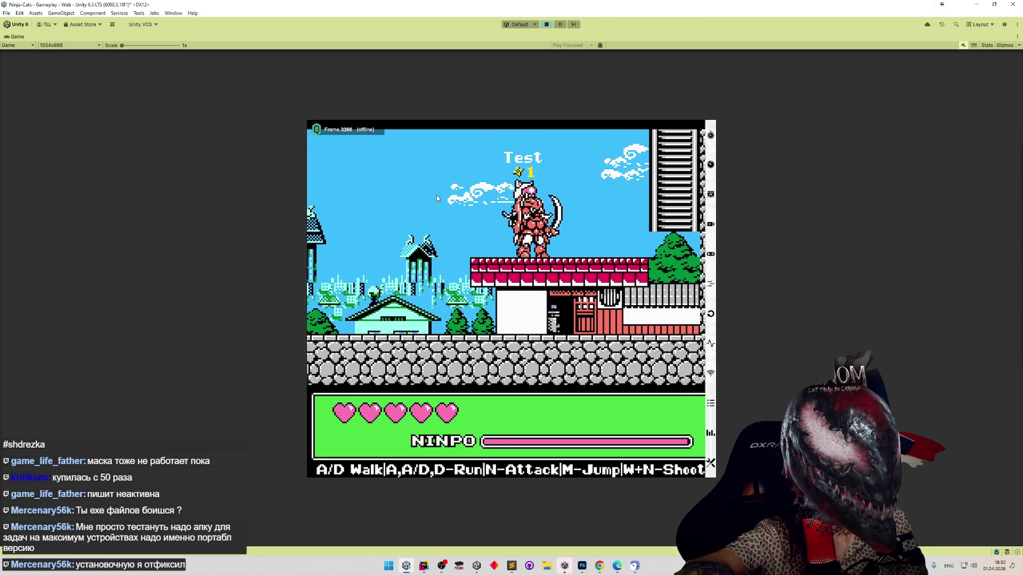
key("d")
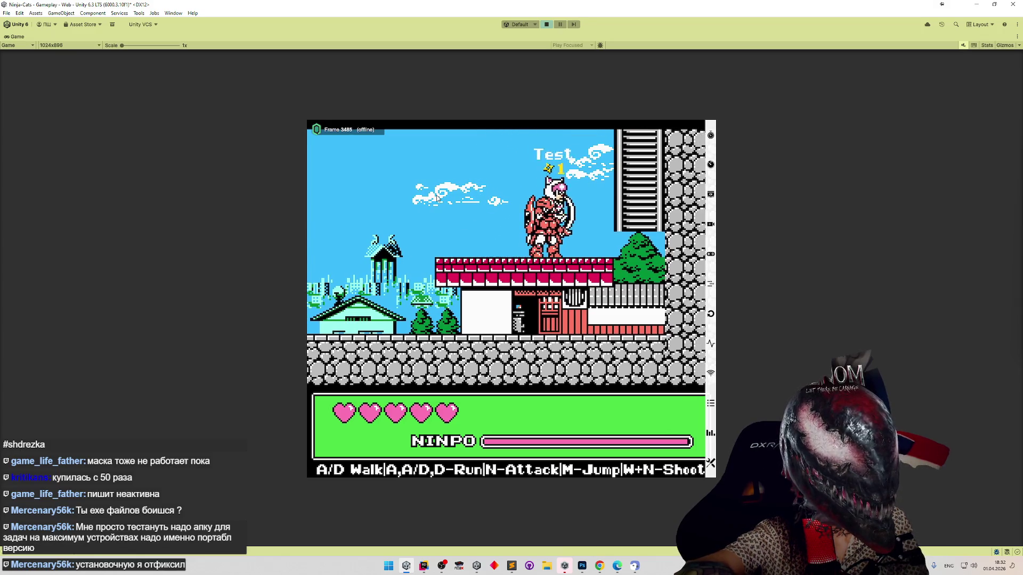
key("d")
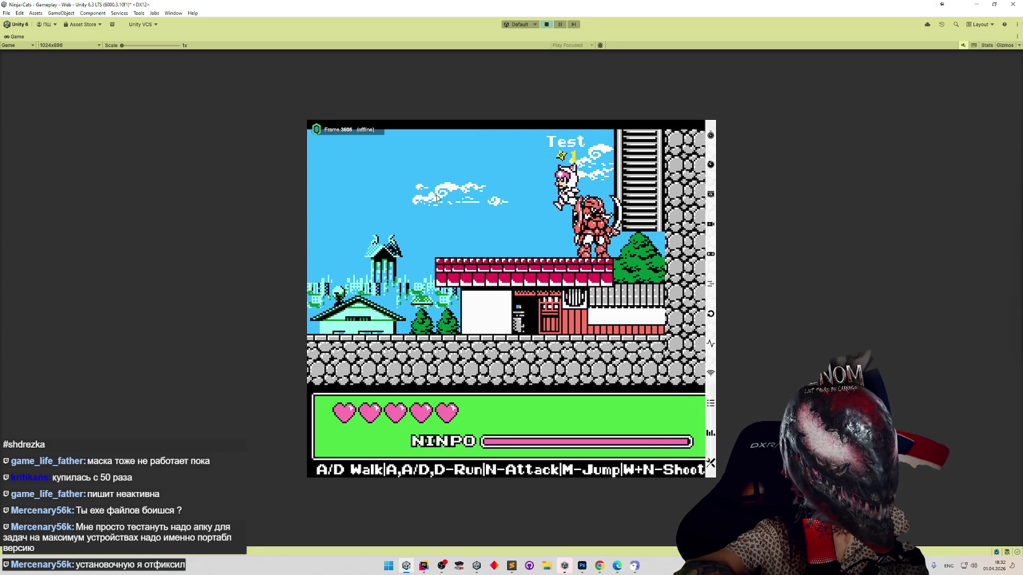
key("a")
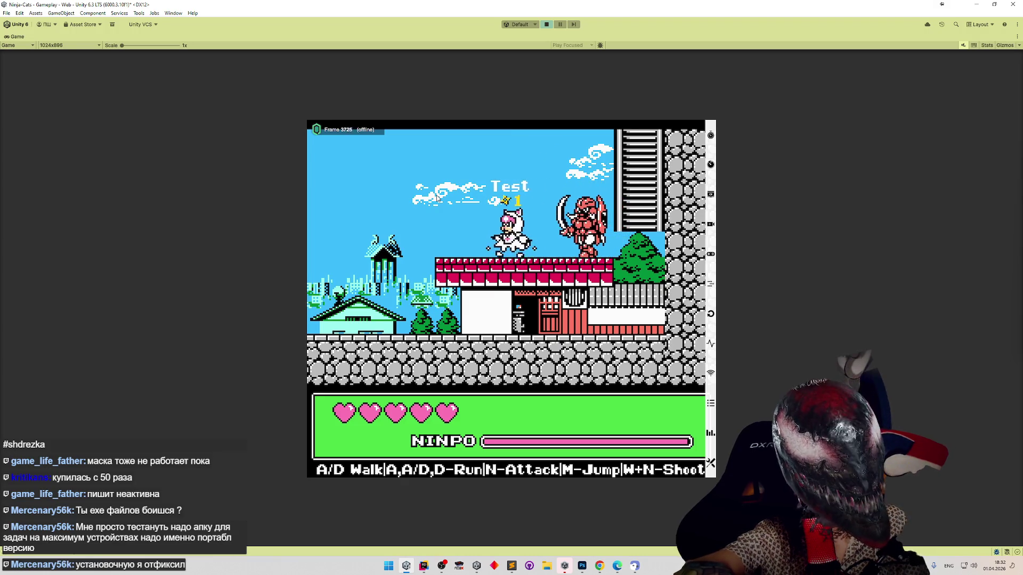
key("ctrl+p")
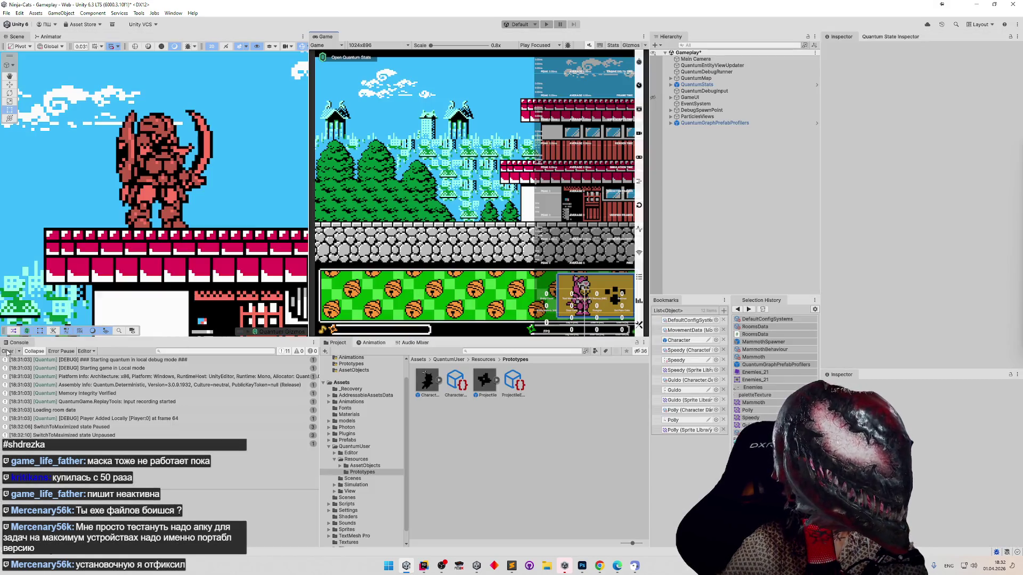
Clear the Console and playtest as the white cat in a maximized Game view around the mammoth.
left_click(8, 353)
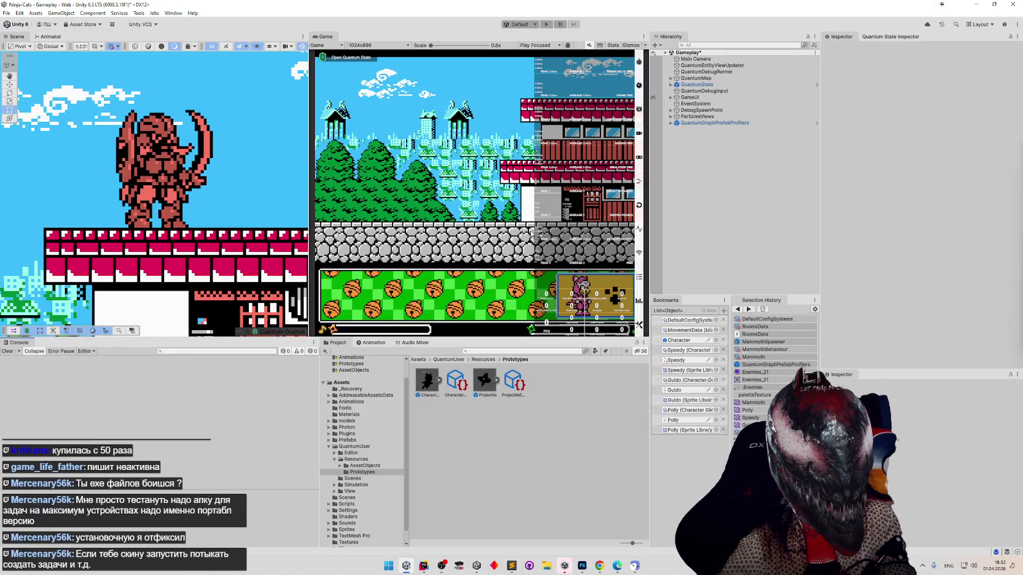
key("ctrl+p")
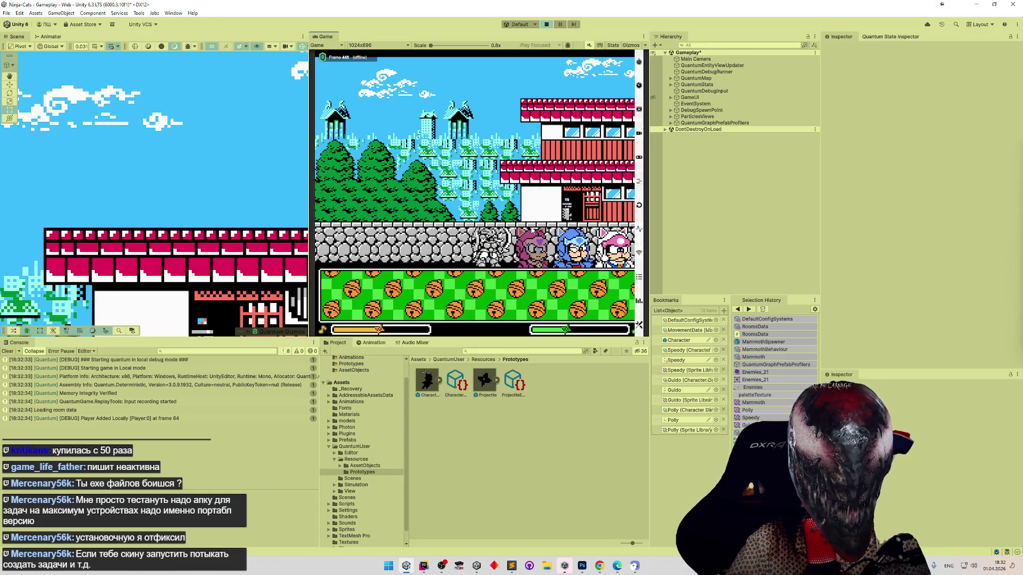
key("d")
key("n")
key("d")
key("d")
key("shift+space")
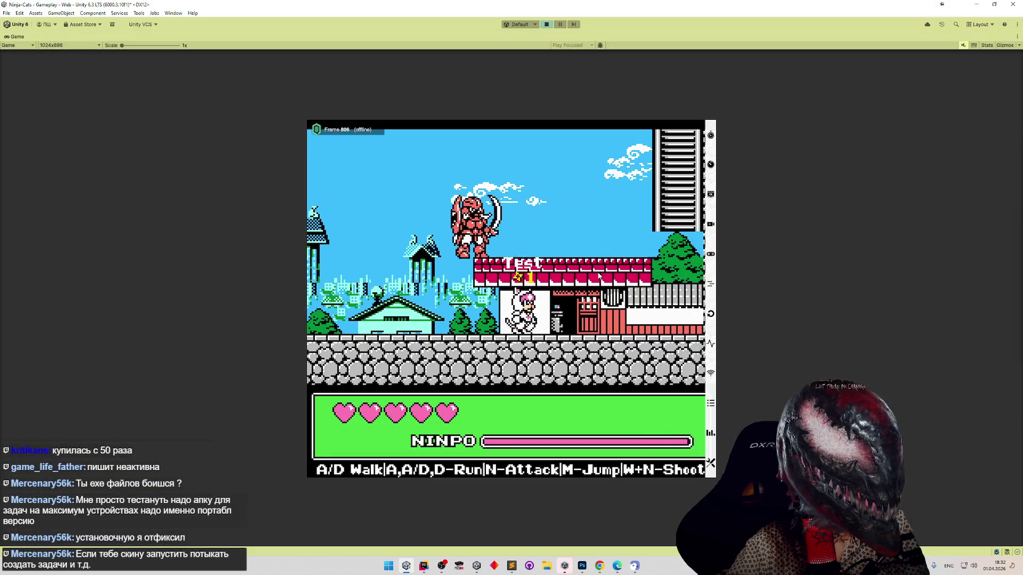
key("m")
key("a")
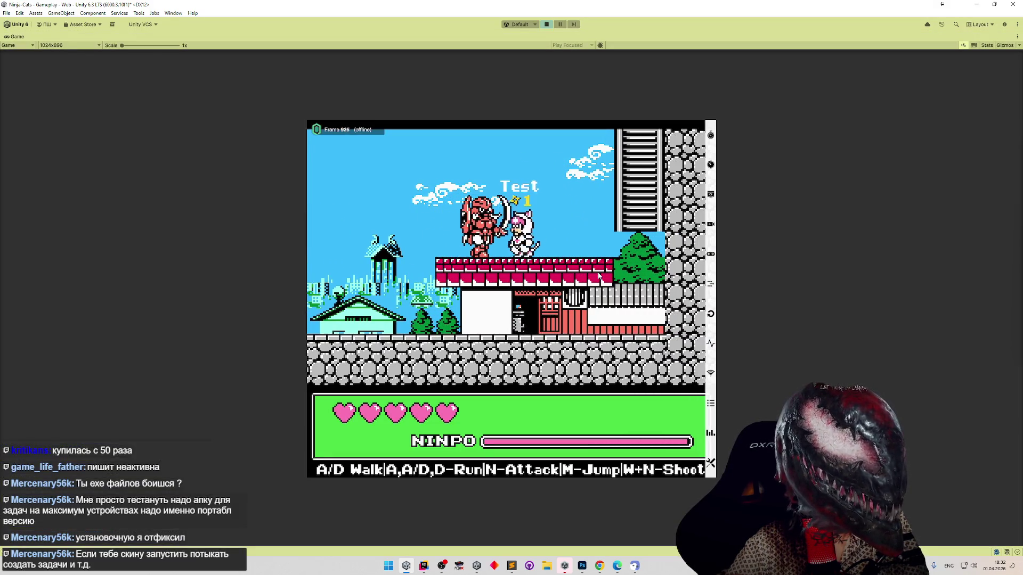
key("a")
key("d")
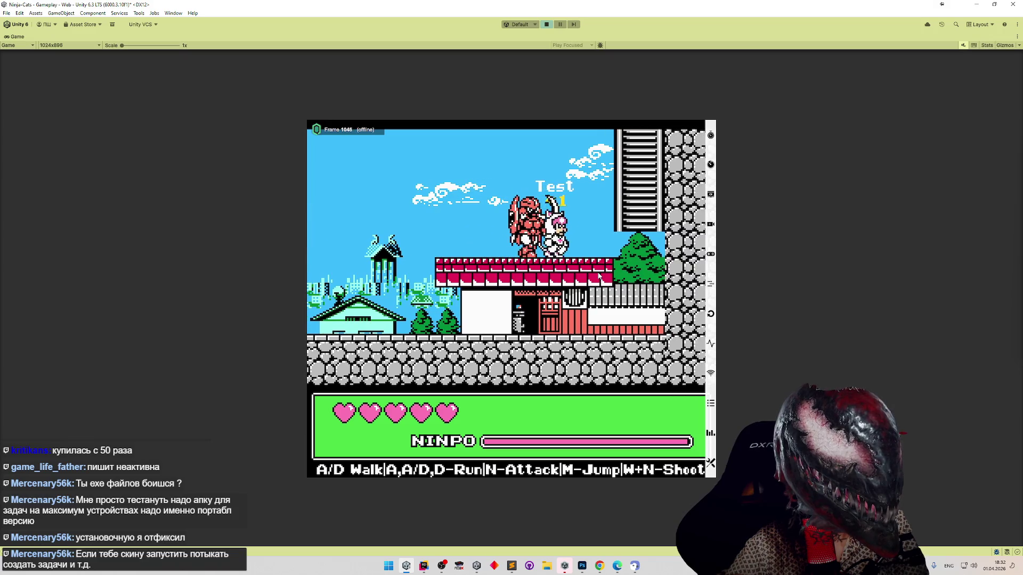
key("d")
key("d")
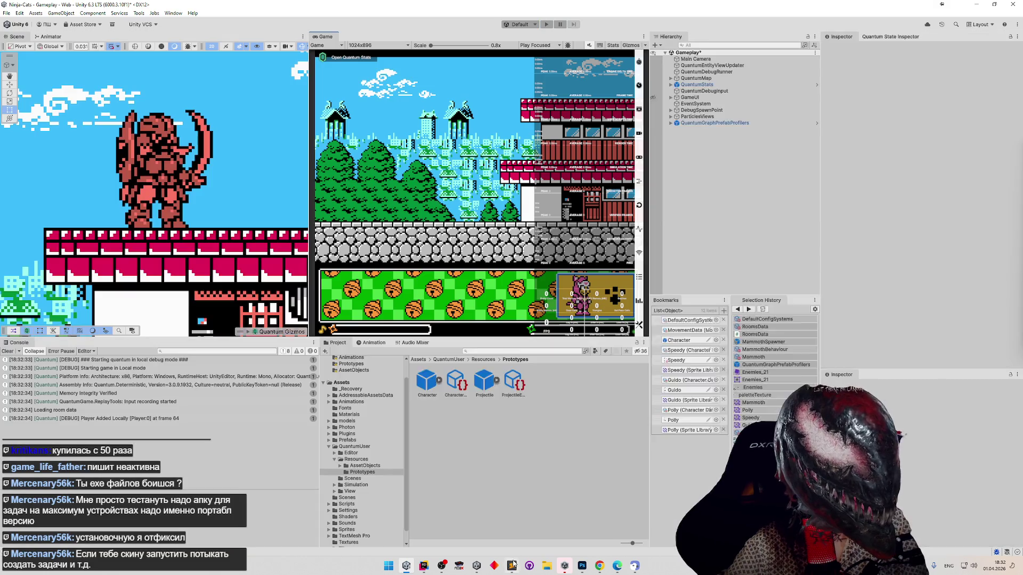
Switch to the task list and start a new line after the last mammoth task.
key("alt+Tab")
left_click(873, 342)
key("Return")
Type the Russian task 'слой аи противников должен быть сзади обычных…', local player first, others by ID.
type("ckj")
key("super+space")
key("BackSpace")
key("BackSpace")
key("BackSpace")
type("слой аи пр")
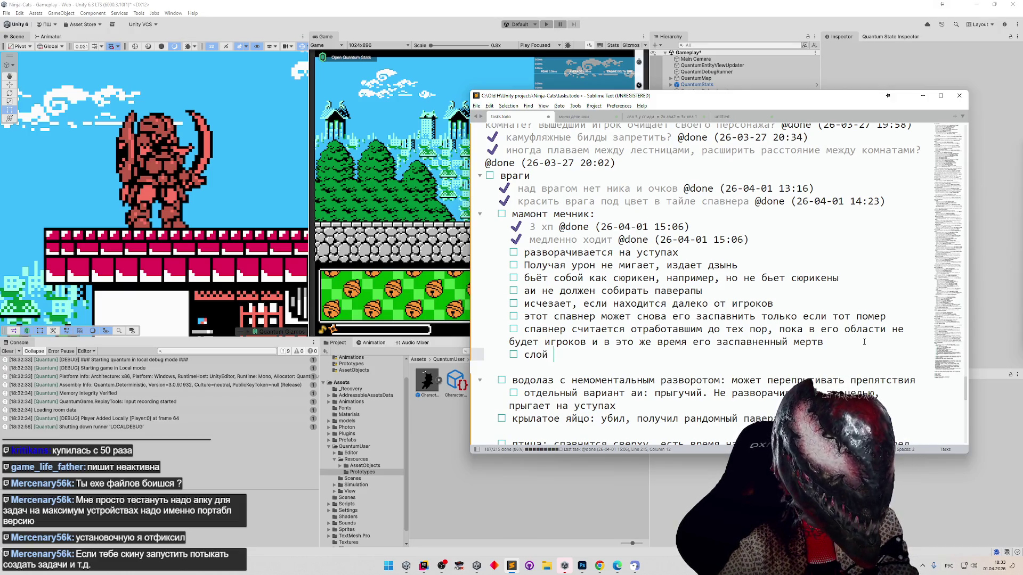
type("отивн")
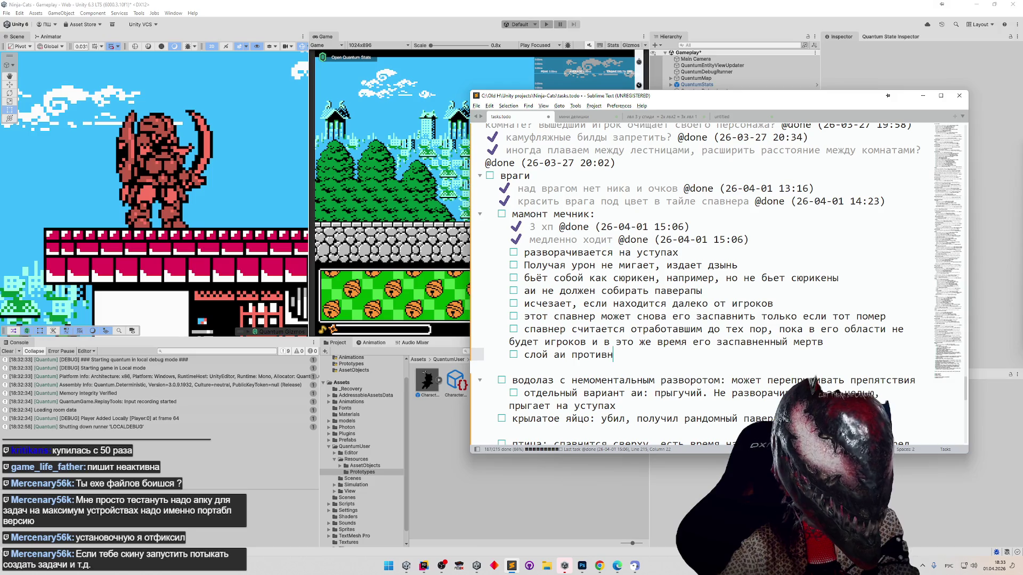
type("иков долже")
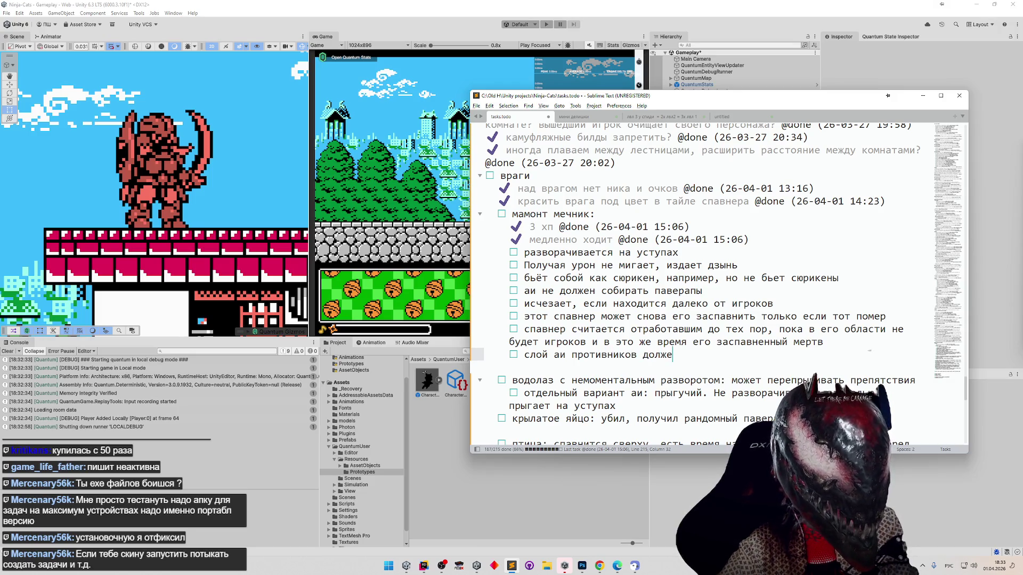
type("н быть сзади обычных челов. лока")
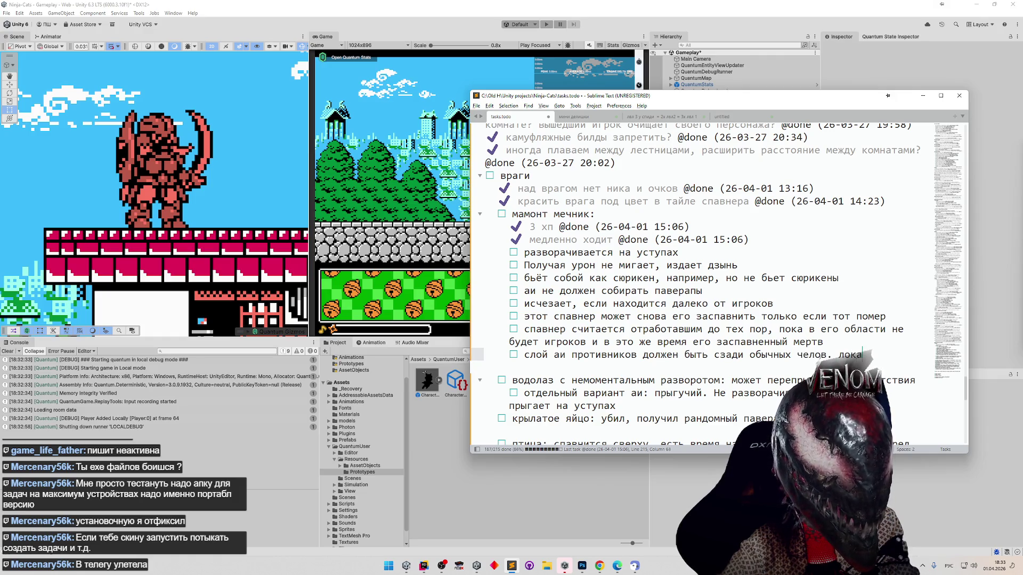
type("ок в")
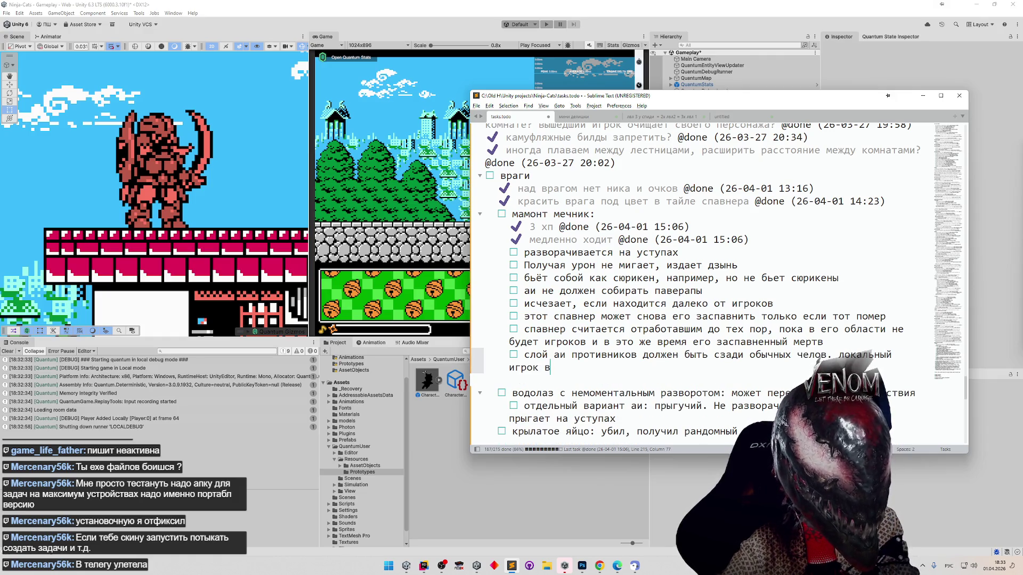
type("сегда впереди")
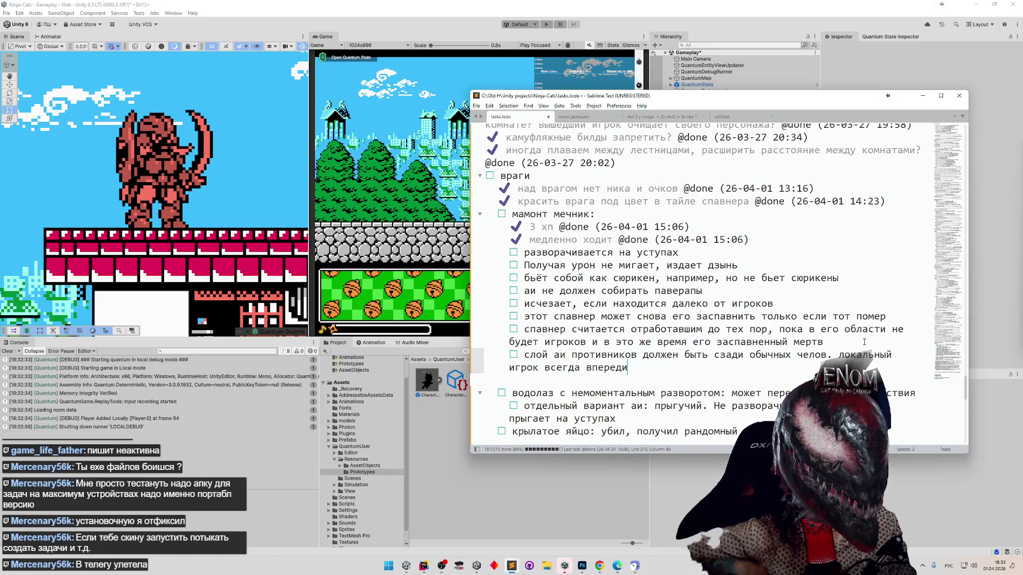
type(", ос")
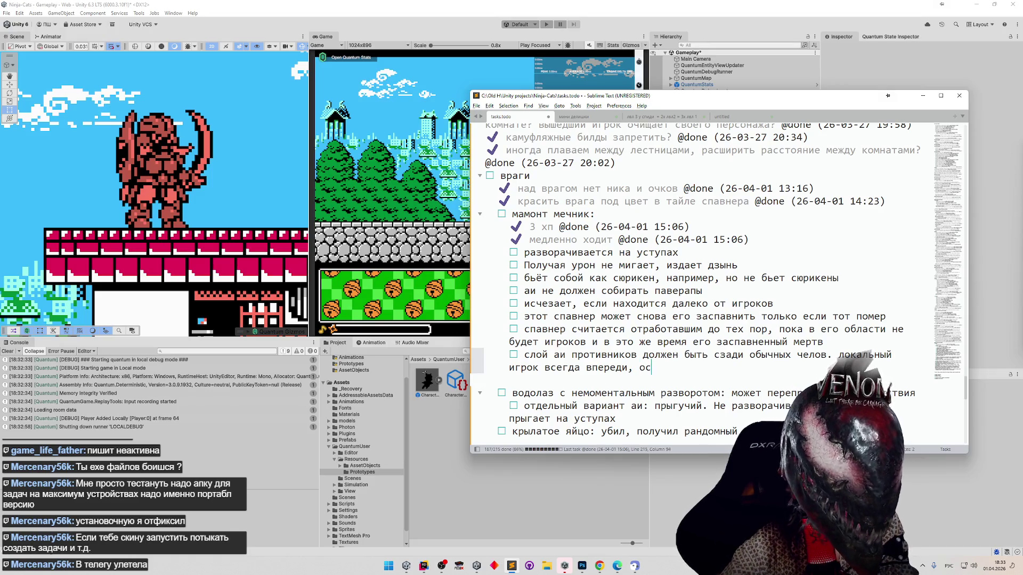
type("тальные по айдишнику спавне")
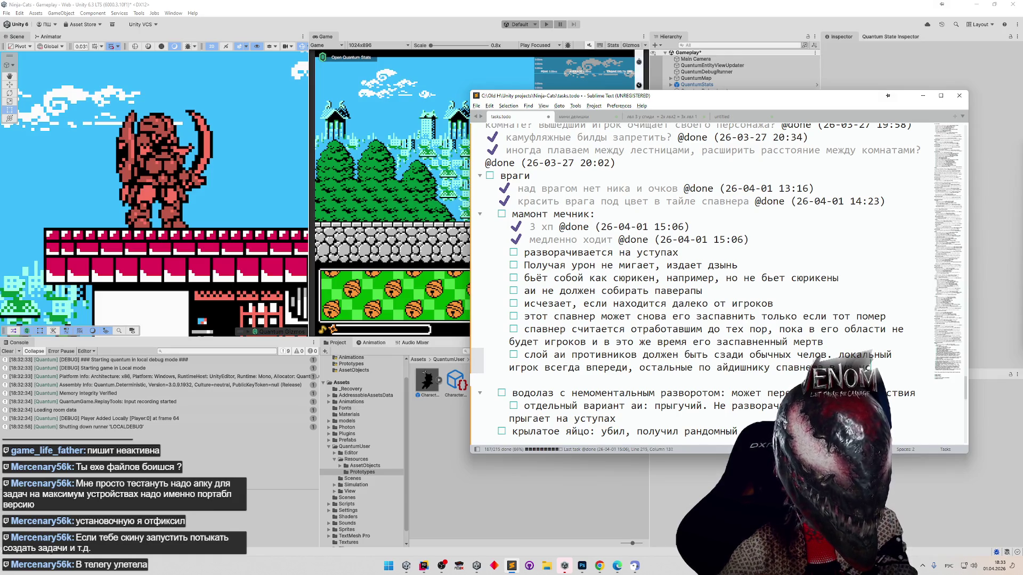
type("и")
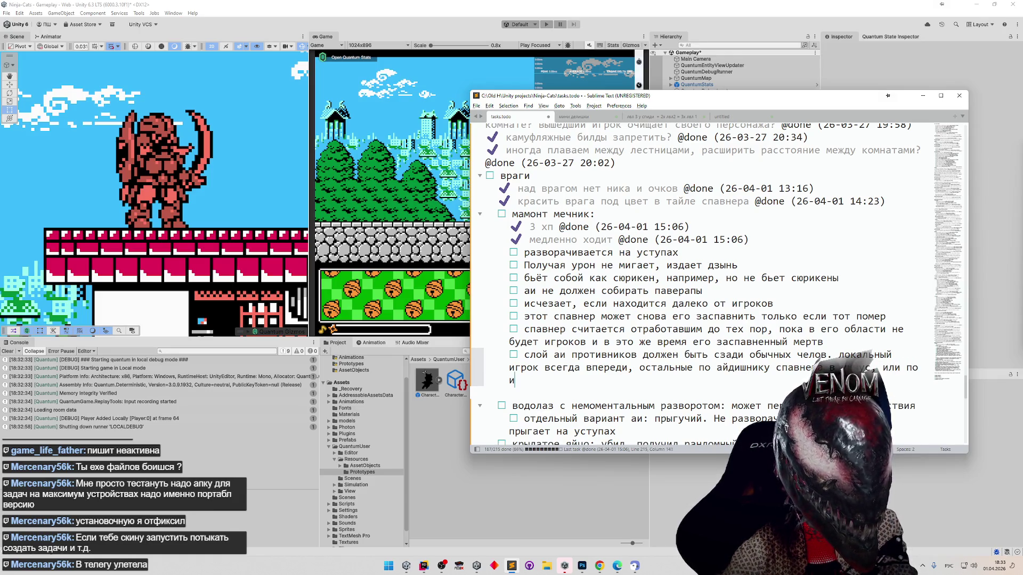
type("д игрока в плюс")
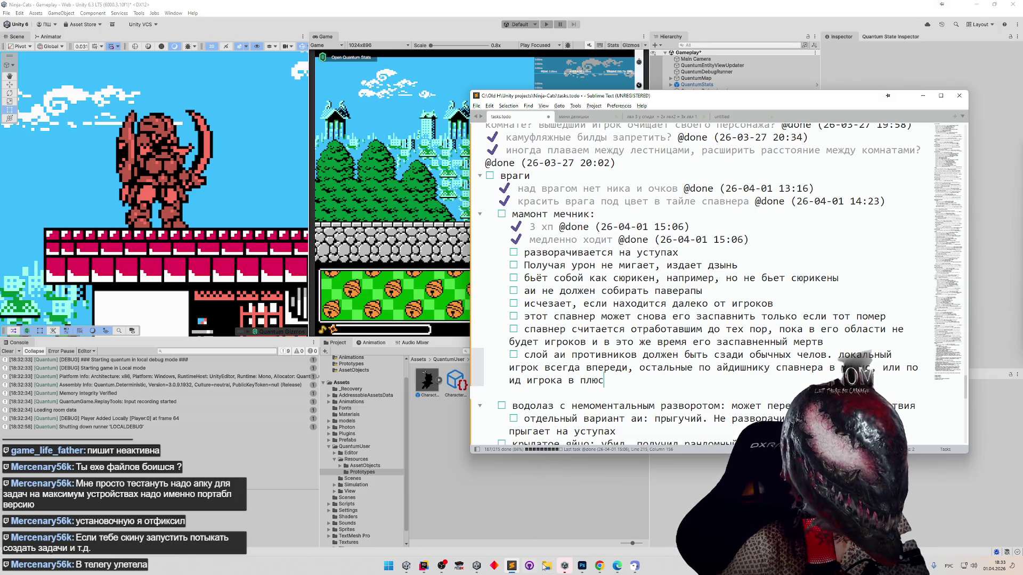
key("alt+Tab")
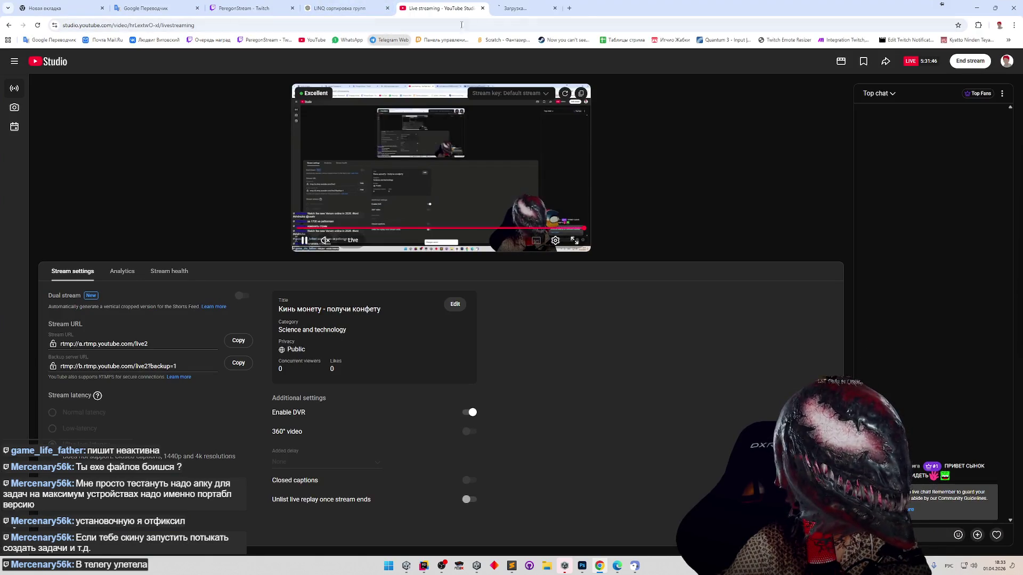
Open Telegram Web in a new tab and select the chat holding the forwarded Hub file.
left_click(389, 39)
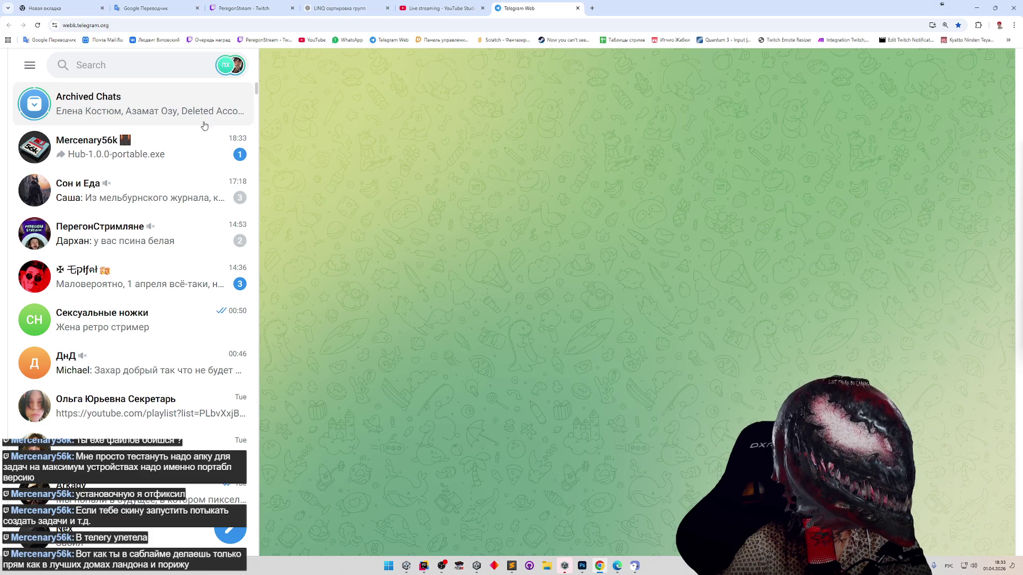
left_click(193, 139)
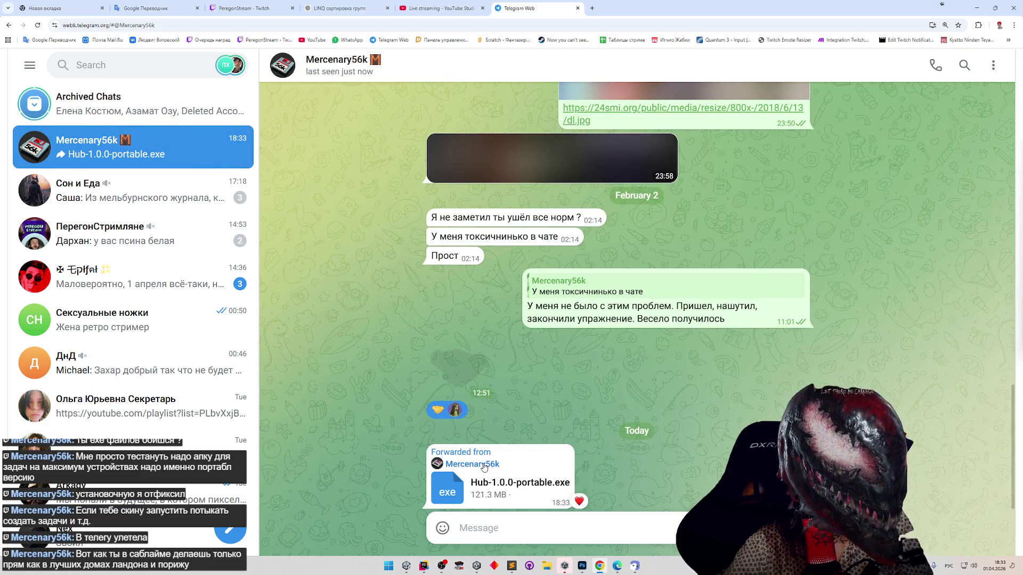
Download Hub-1.0.0-portable.exe and move the restored browser window over Unity.
left_click(504, 489)
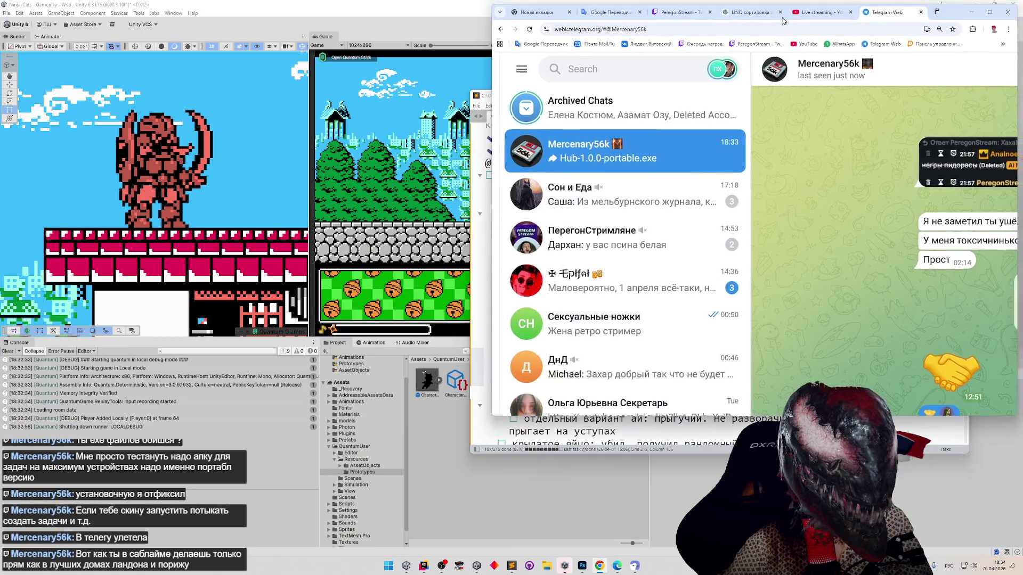
double_click(780, 8)
left_click_drag(780, 25, 637, 120)
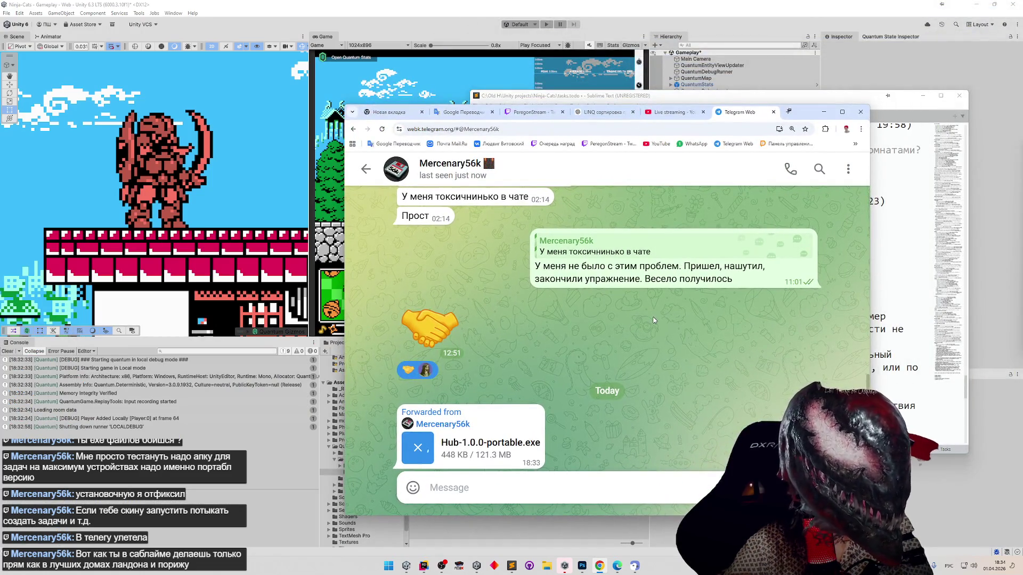
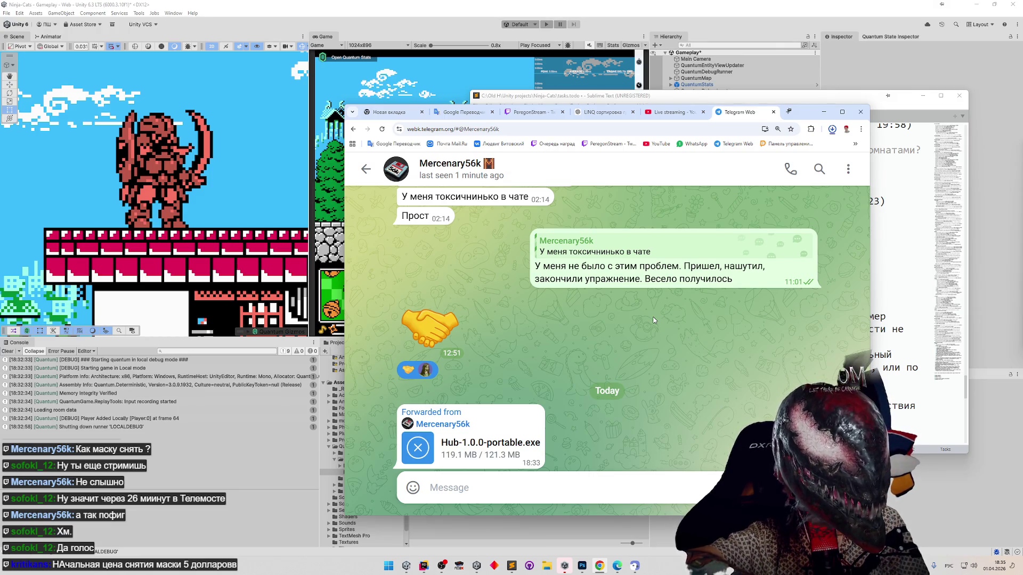
Launch the downloaded Hub-1.0.0-portable.exe from Chrome's downloads and run it past the SmartScreen warning.
key("ctrl+l")
type("09")
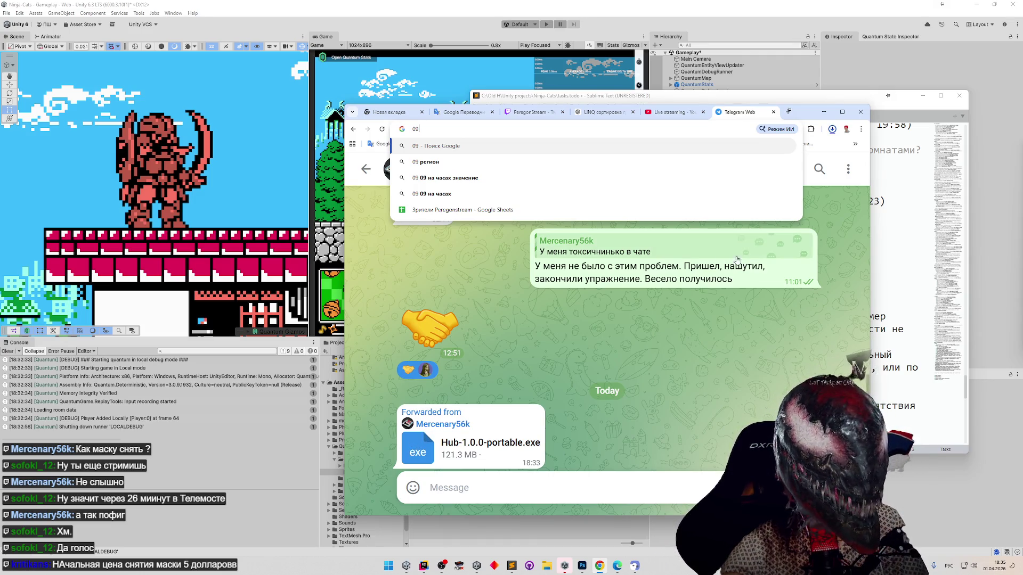
left_click(831, 129)
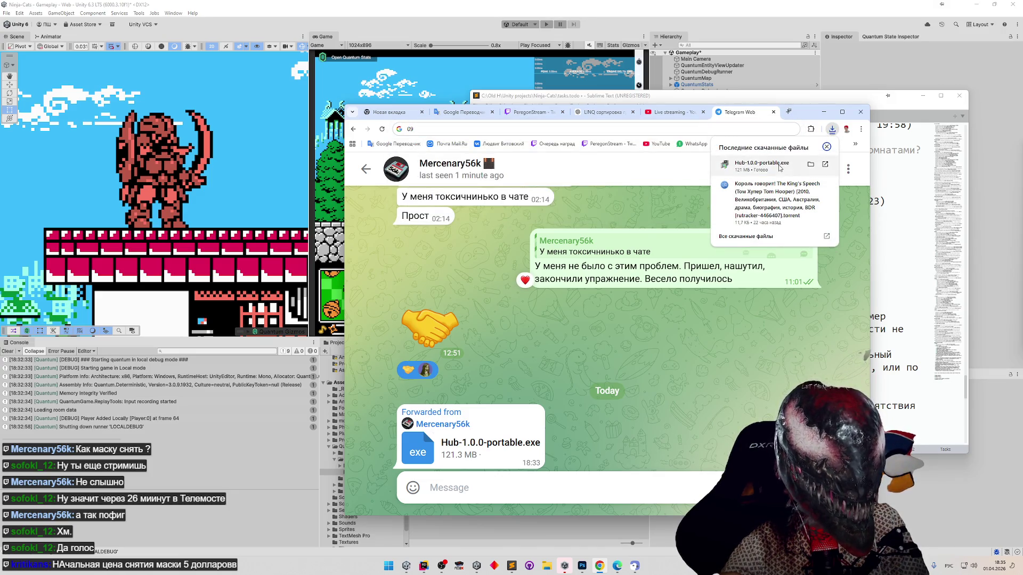
left_click(762, 165)
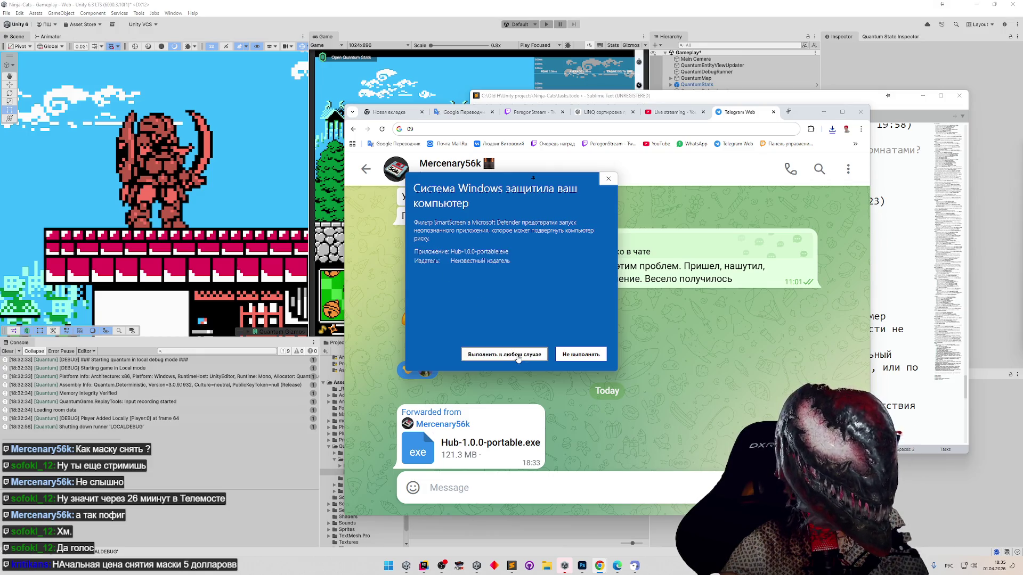
left_click(504, 354)
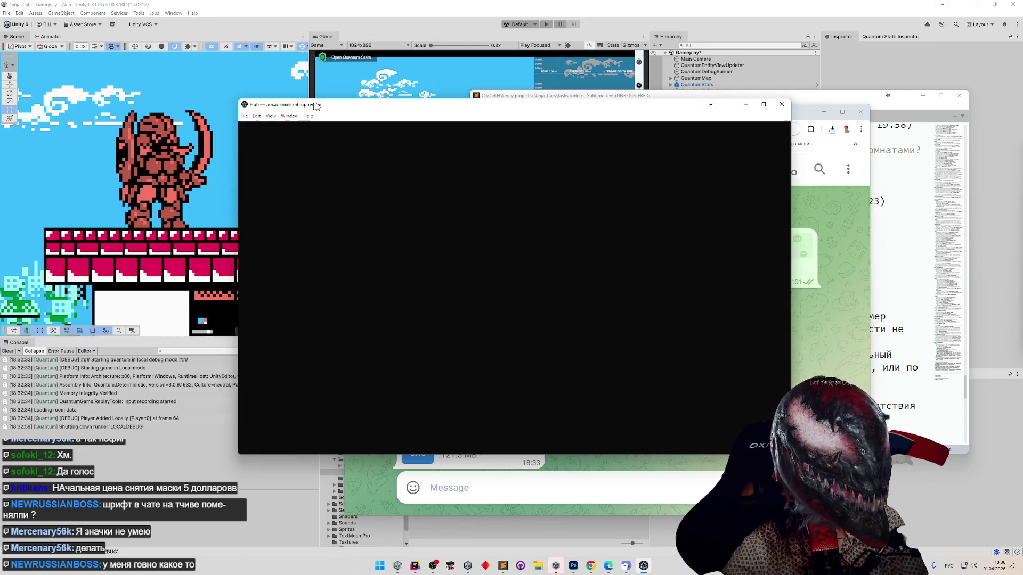
Browse the Hub's Edit, Window and View menus, toggling full screen on and back off.
left_click(273, 117)
left_click(272, 116)
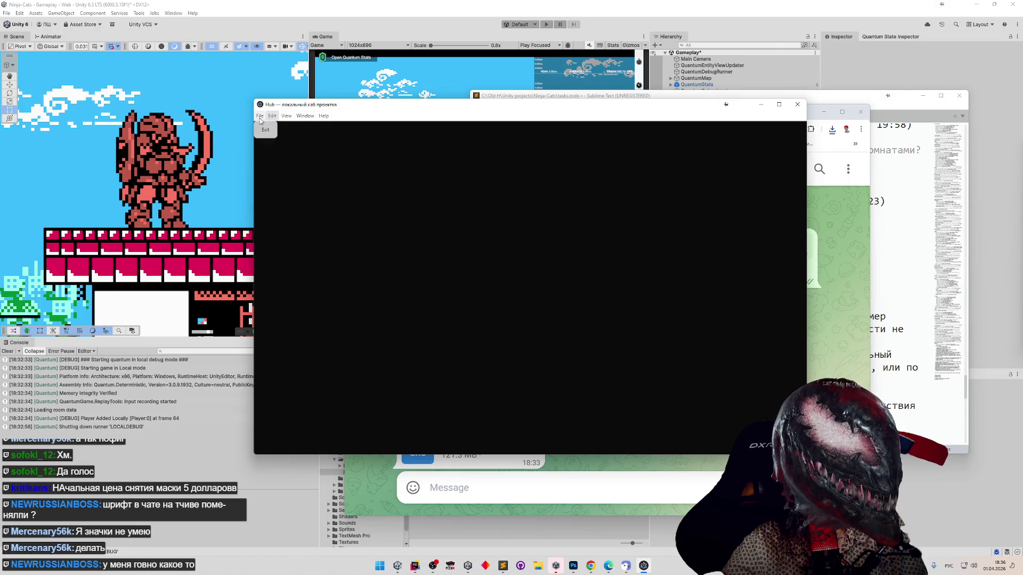
left_click(288, 118)
left_click(288, 118)
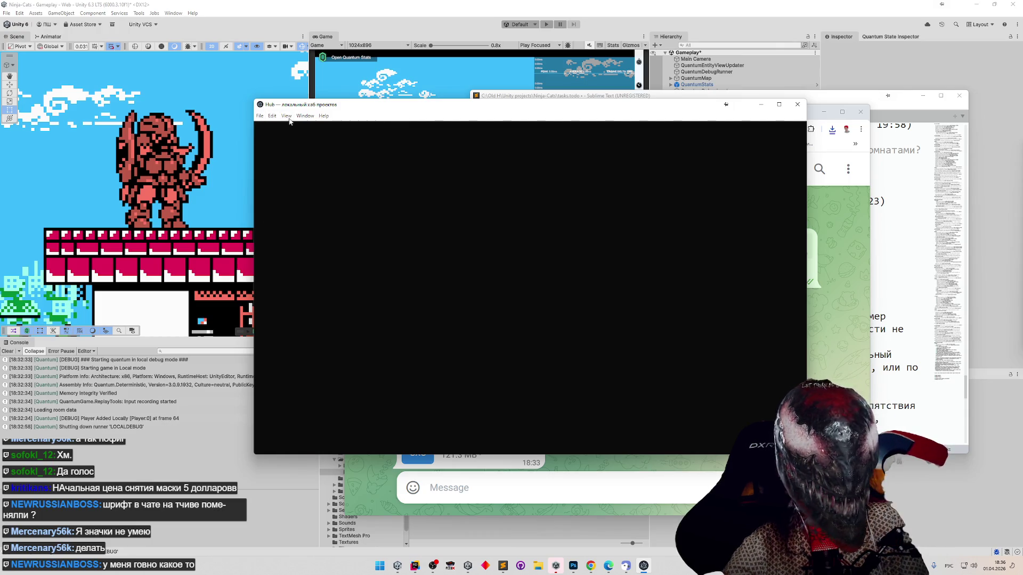
left_click(302, 118)
left_click(305, 116)
left_click(304, 116)
left_click(445, 168)
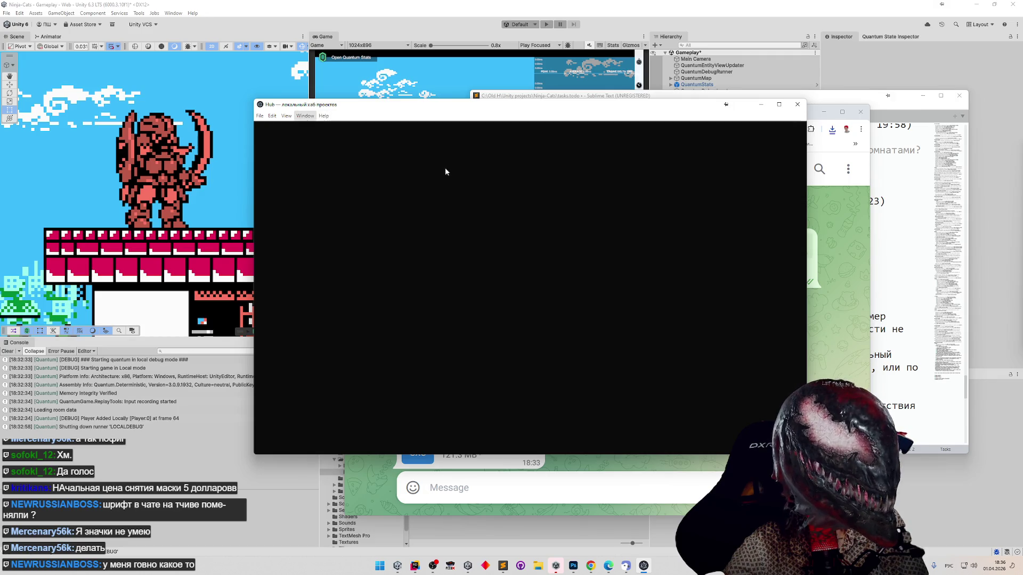
left_click(260, 117)
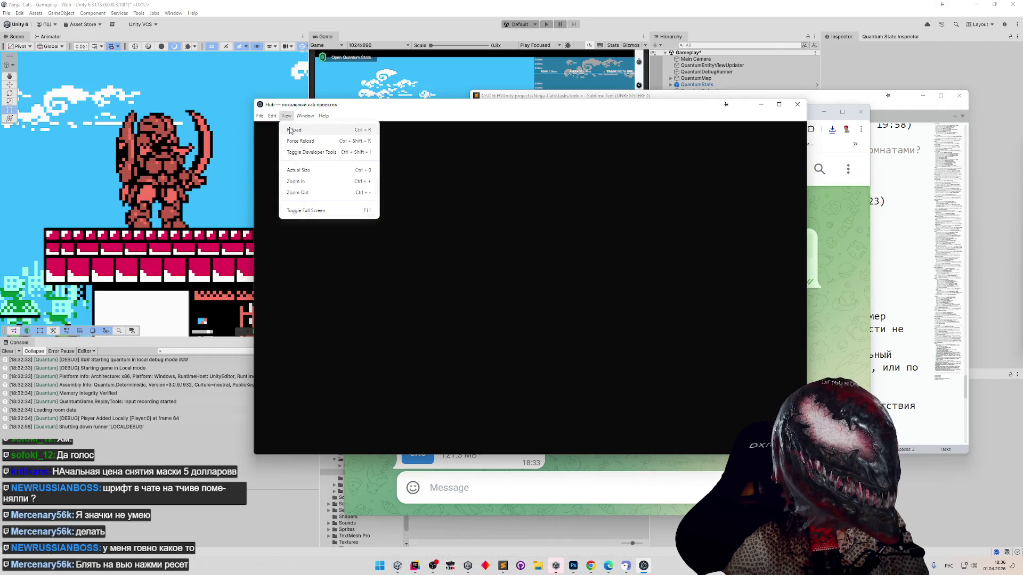
left_click(293, 141)
left_click(286, 117)
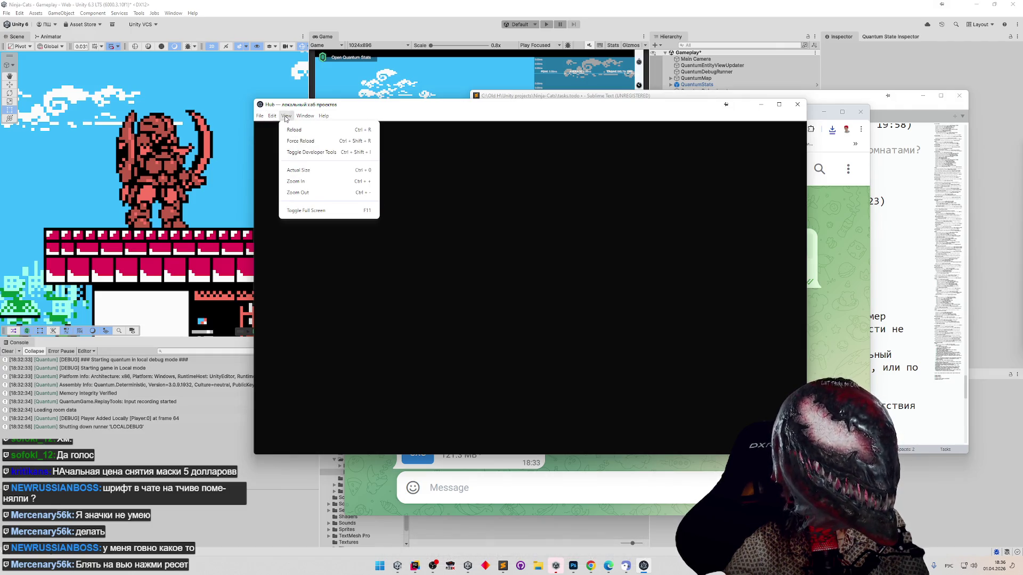
left_click(311, 209)
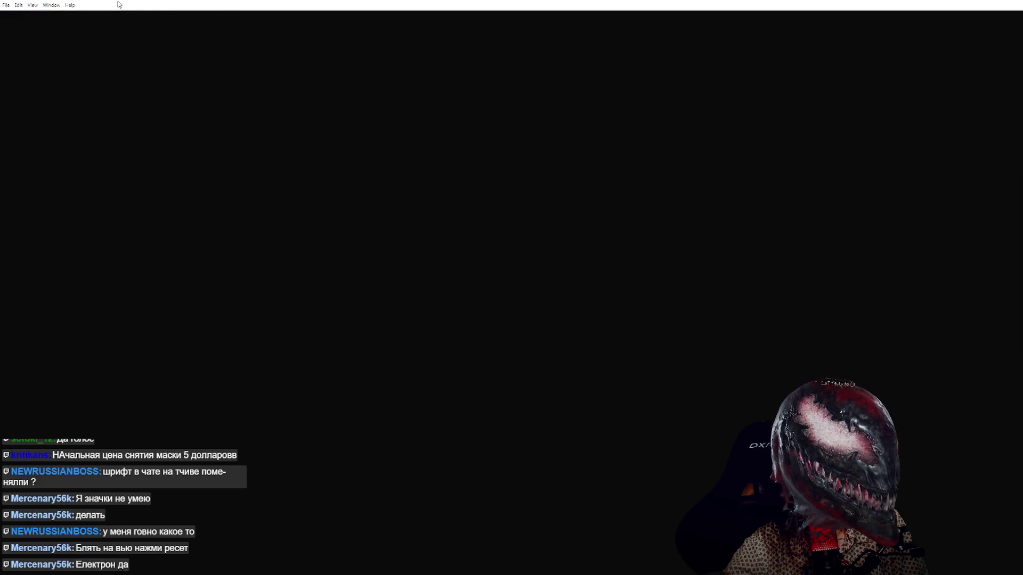
left_click(33, 5)
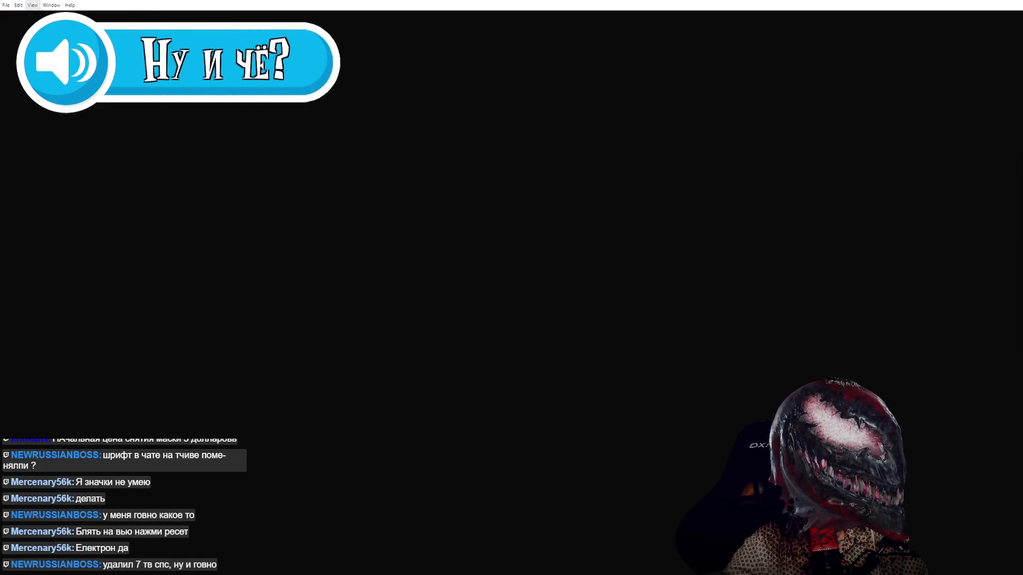
left_click(58, 97)
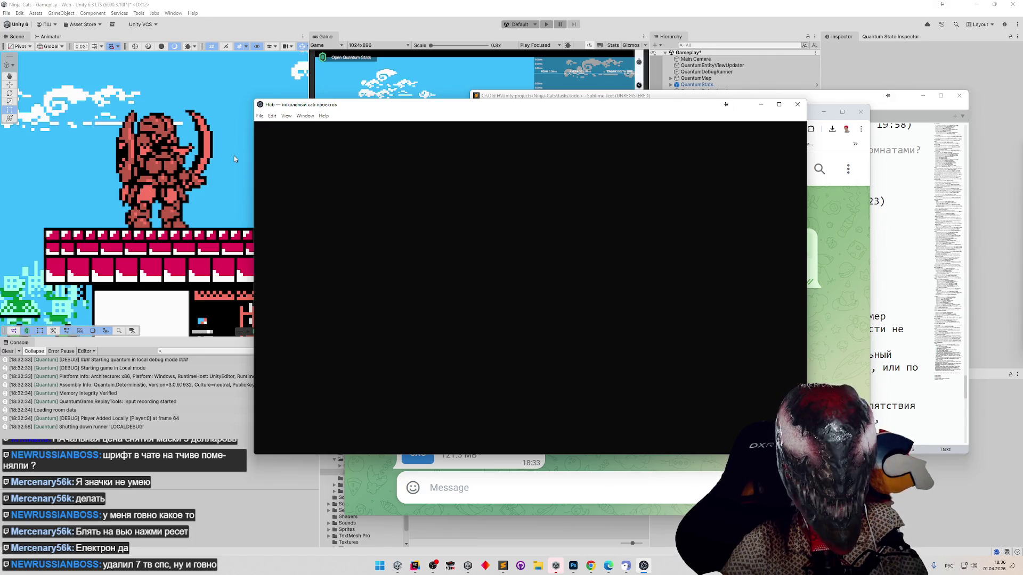
Open Hub's developer tools, check the Console's module-script loading error, then close Hub.
left_click(309, 118)
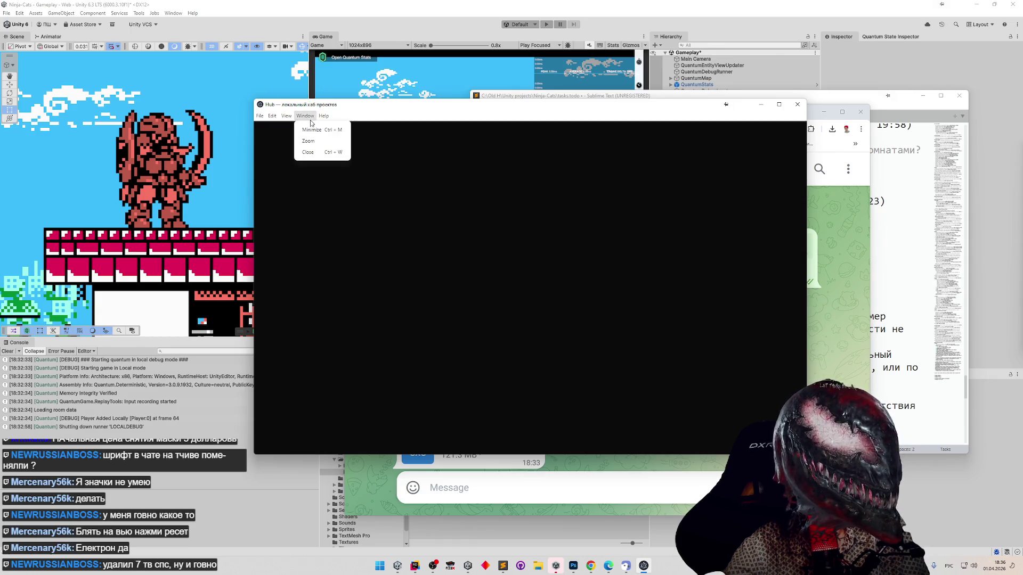
left_click(307, 117)
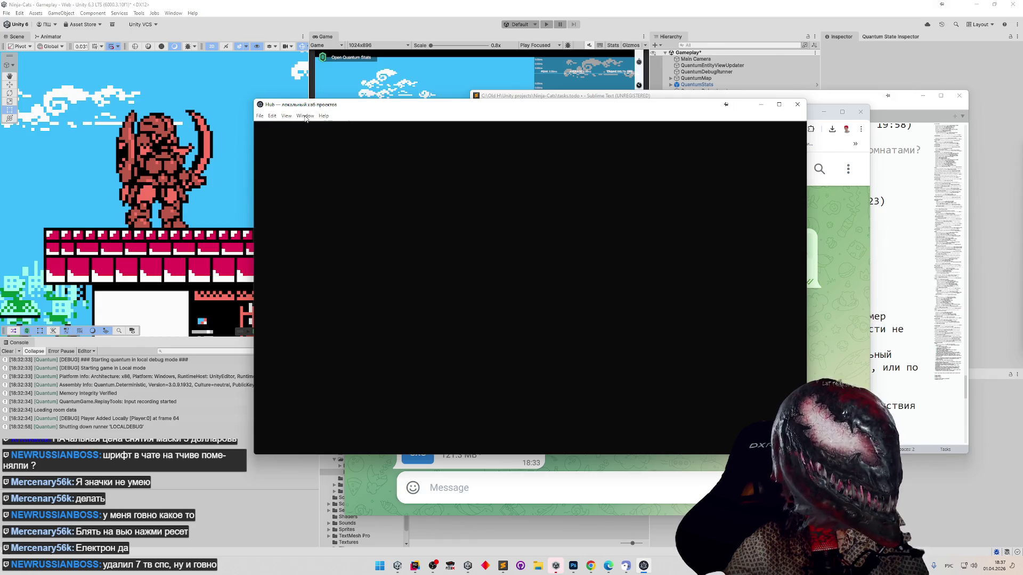
left_click(305, 118)
left_click(285, 117)
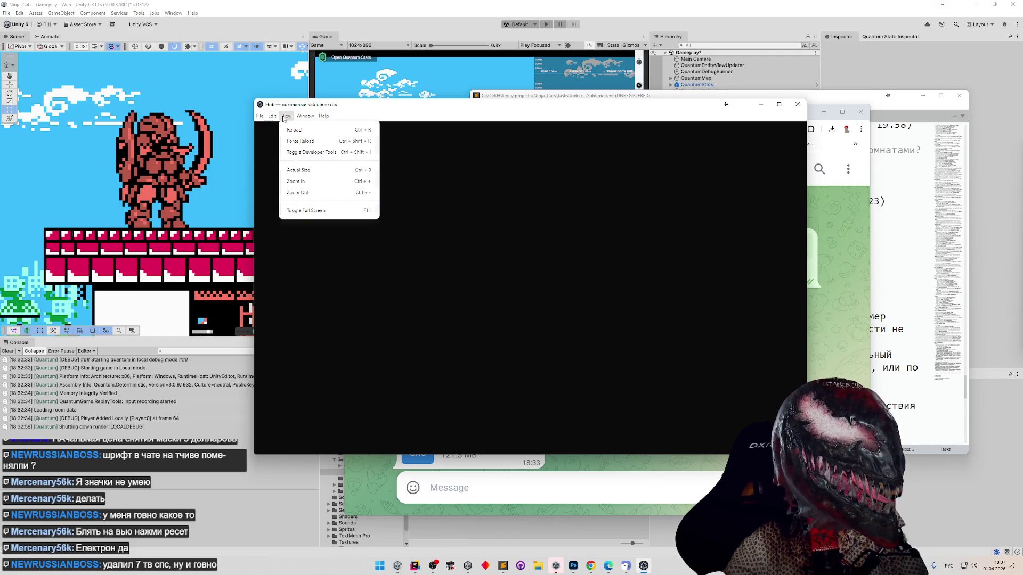
left_click(292, 152)
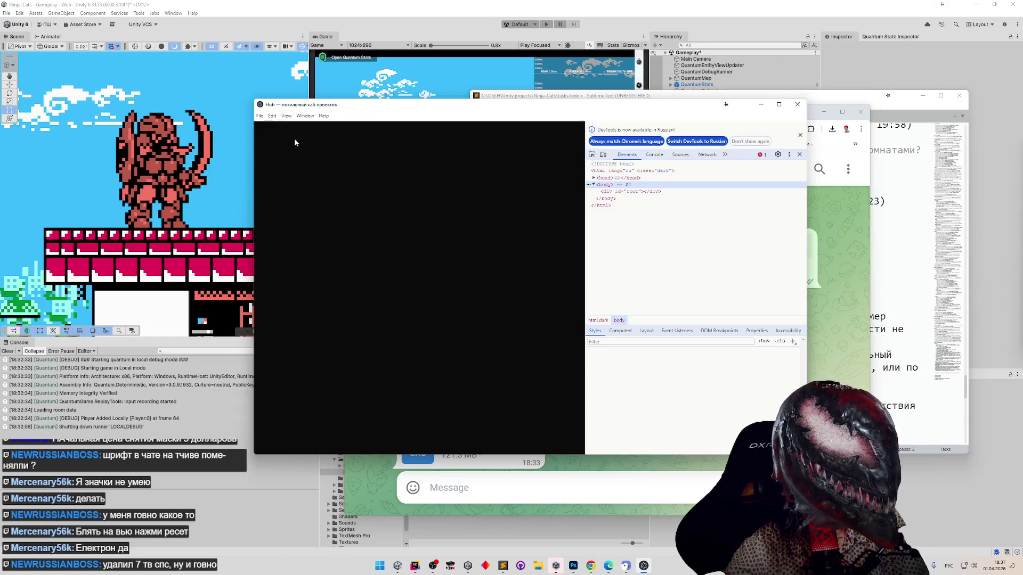
left_click(761, 154)
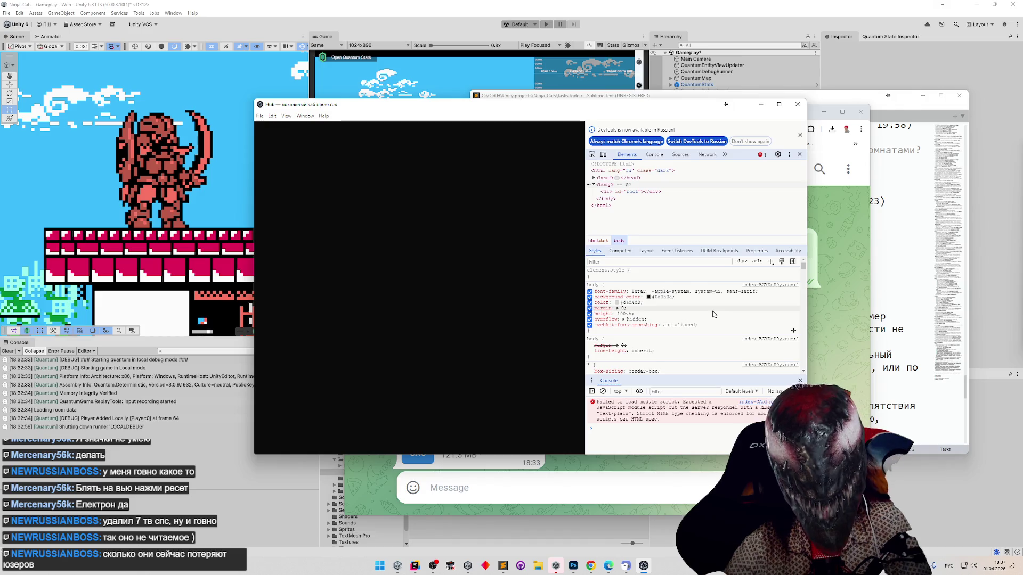
left_click(795, 104)
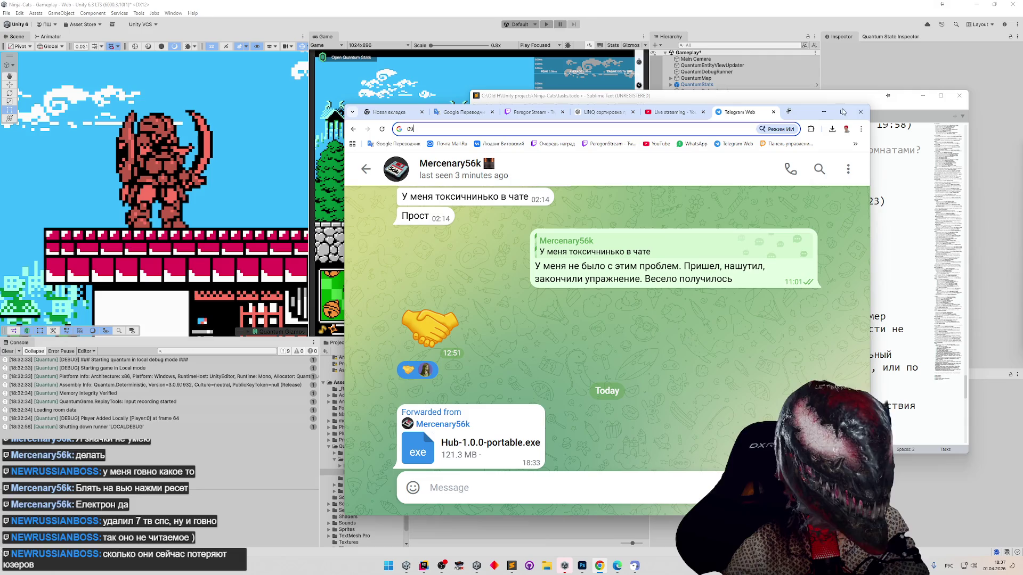
Switch to Sublime Text's tasks.todo and place the cursor on 'разворачивается на уступах'.
key("alt+Tab")
left_click(633, 253)
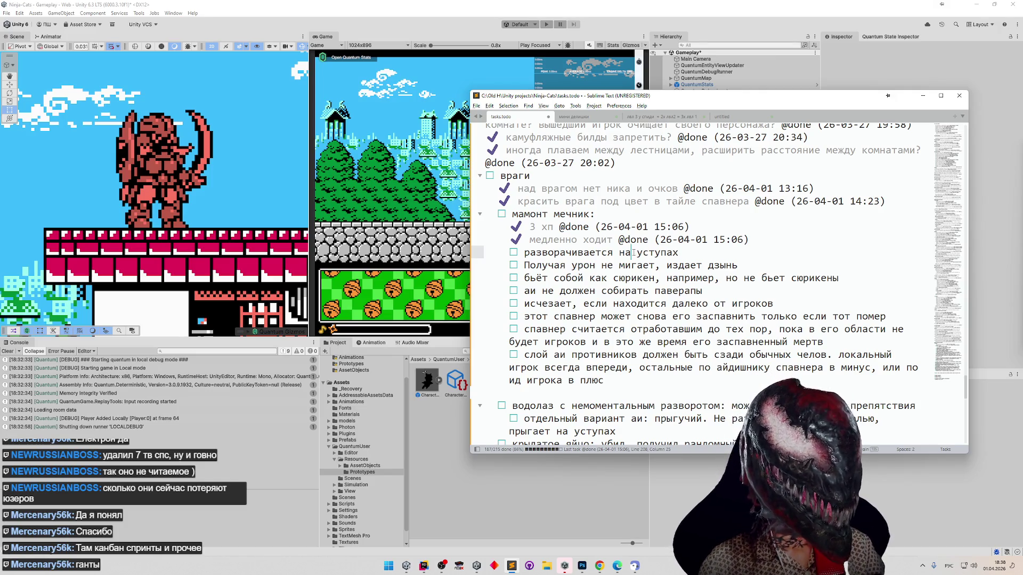
key("ctrl+d")
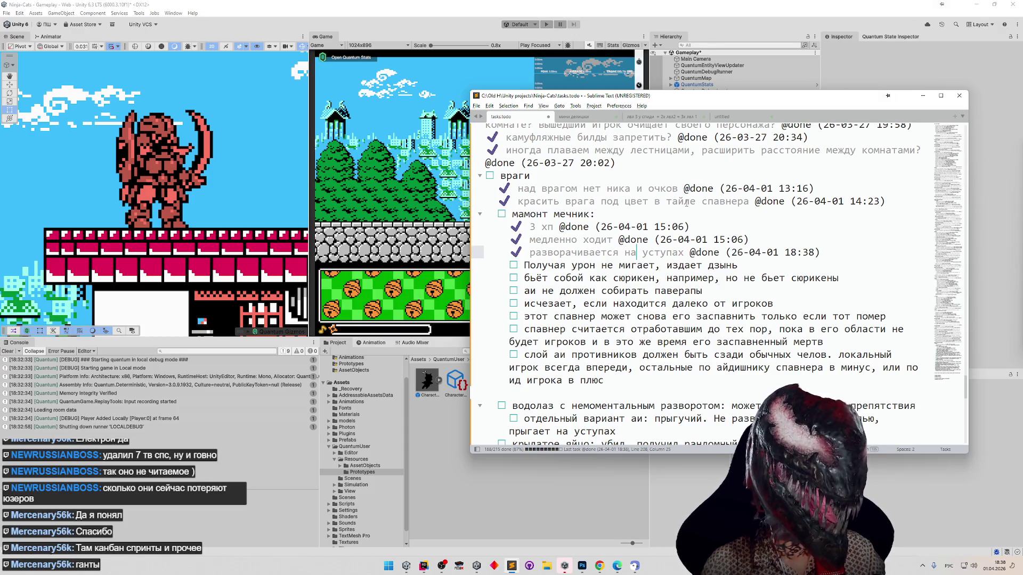
left_click(922, 96)
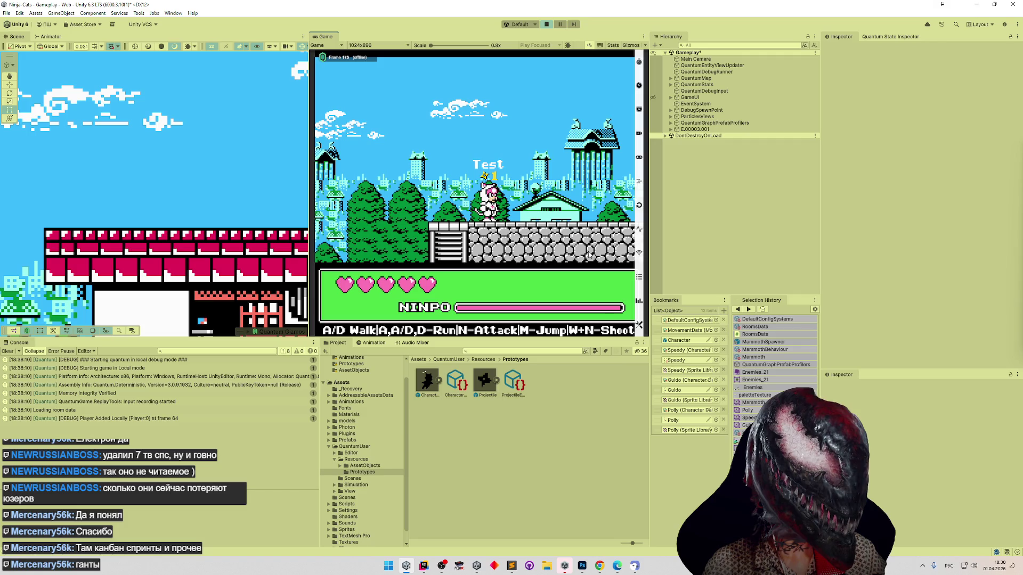
key("shift+space")
Walk the cat right toward the rooftop mammoth, step back left, then exit Play mode.
key("d")
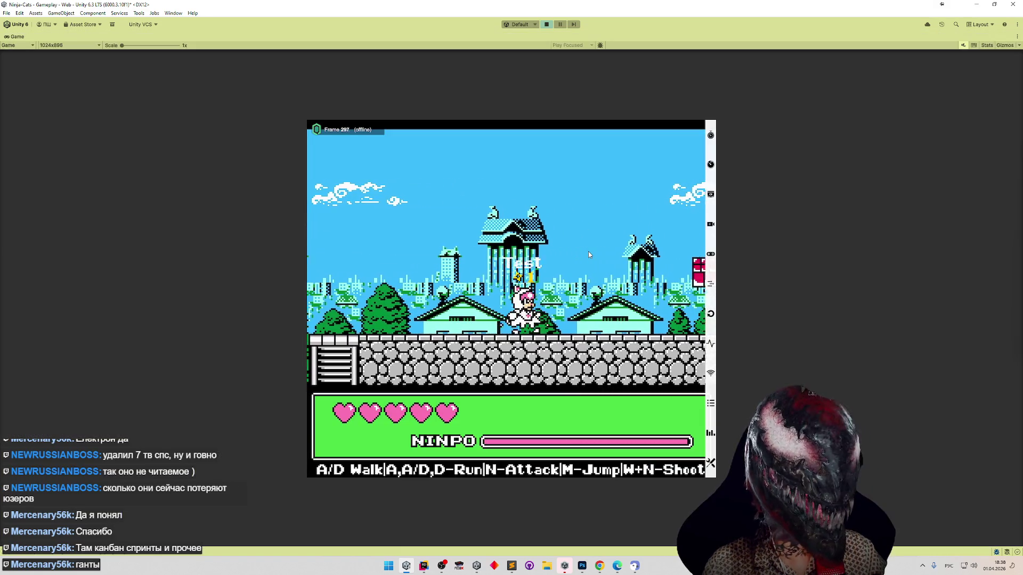
key("d")
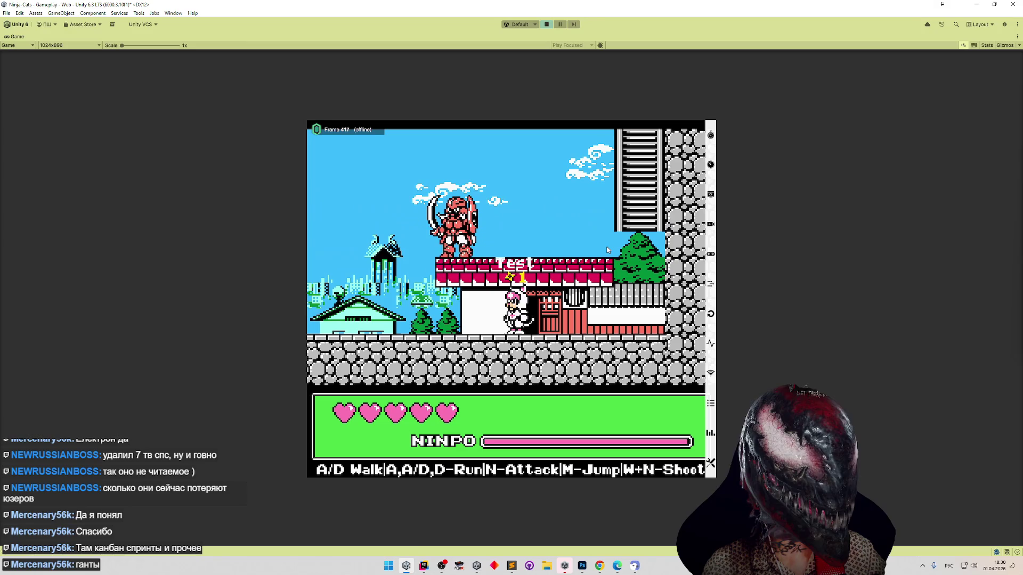
key("a")
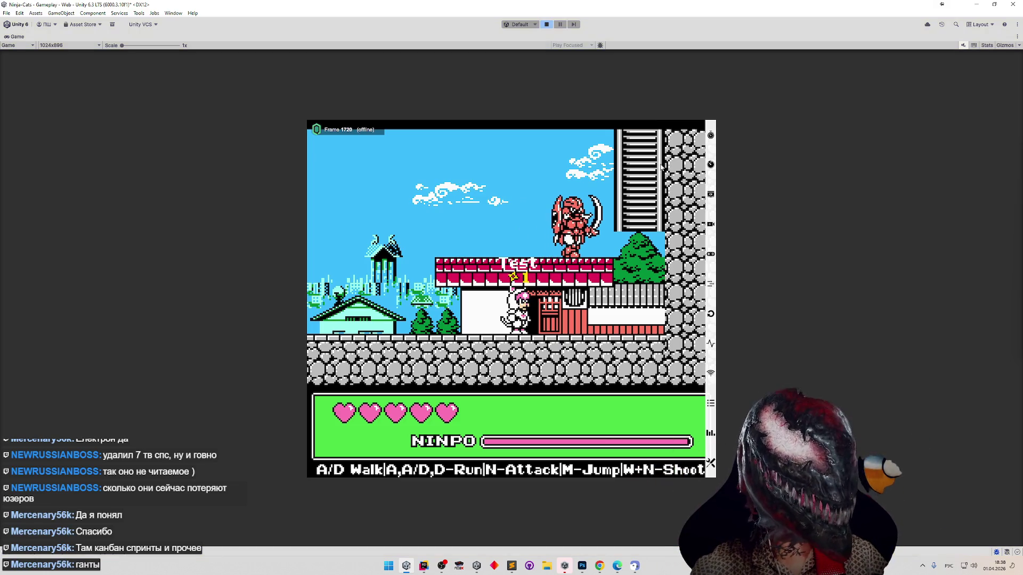
key("ctrl+p")
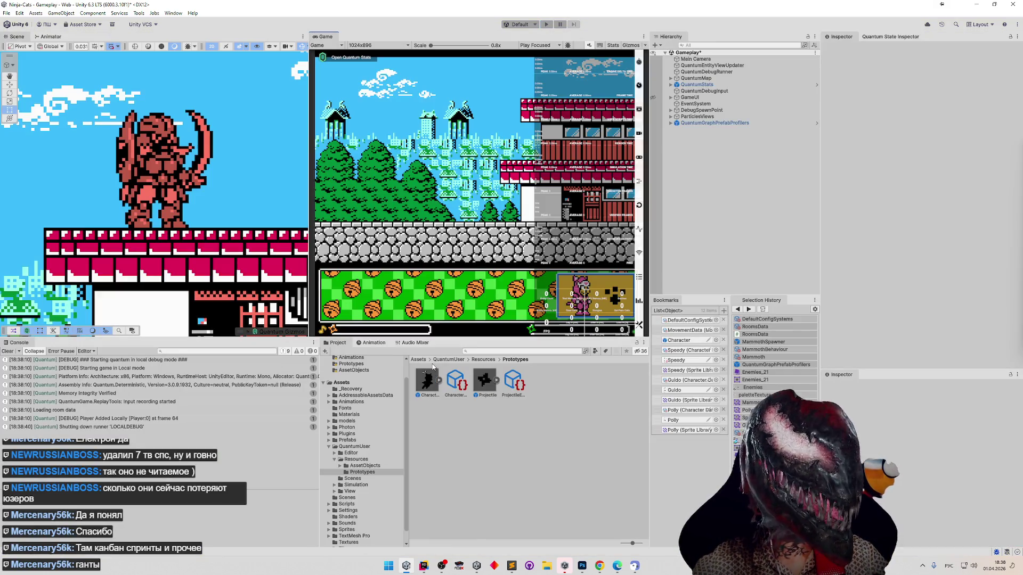
Find Tiles > EnemySpawners in the Project panel and duplicate the Enemies_21 tile.
left_click(483, 350)
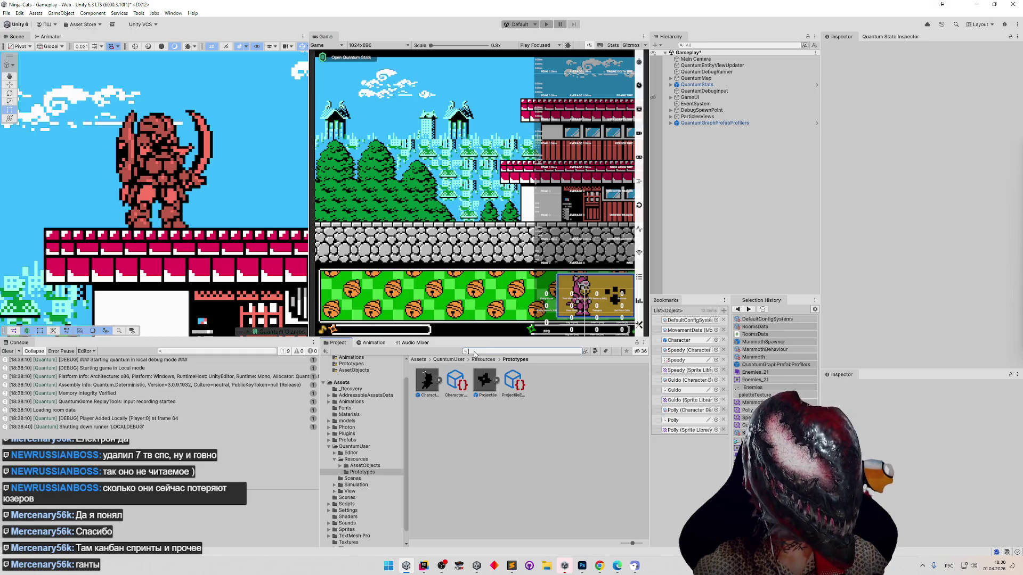
type("ьфьь")
key("alt+shift")
key("BackSpace")
key("BackSpace")
key("BackSpace")
type("ti")
double_click(432, 384)
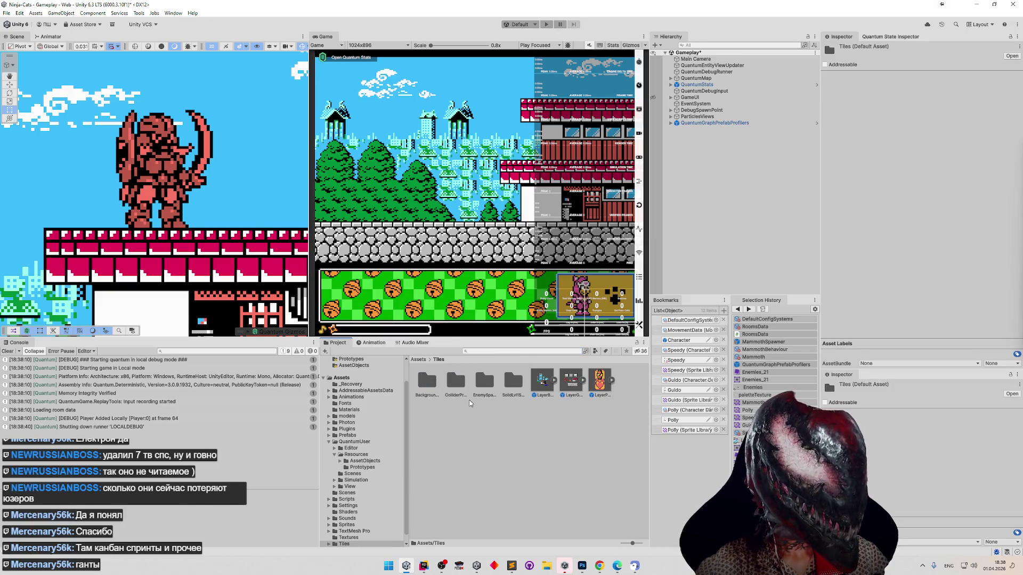
double_click(485, 396)
left_click(429, 381)
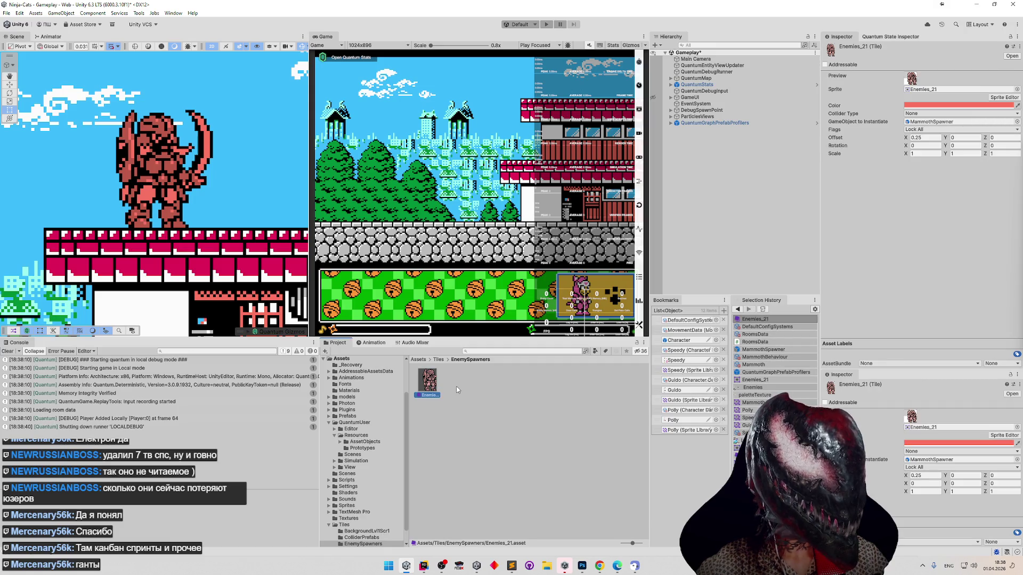
key("ctrl+d")
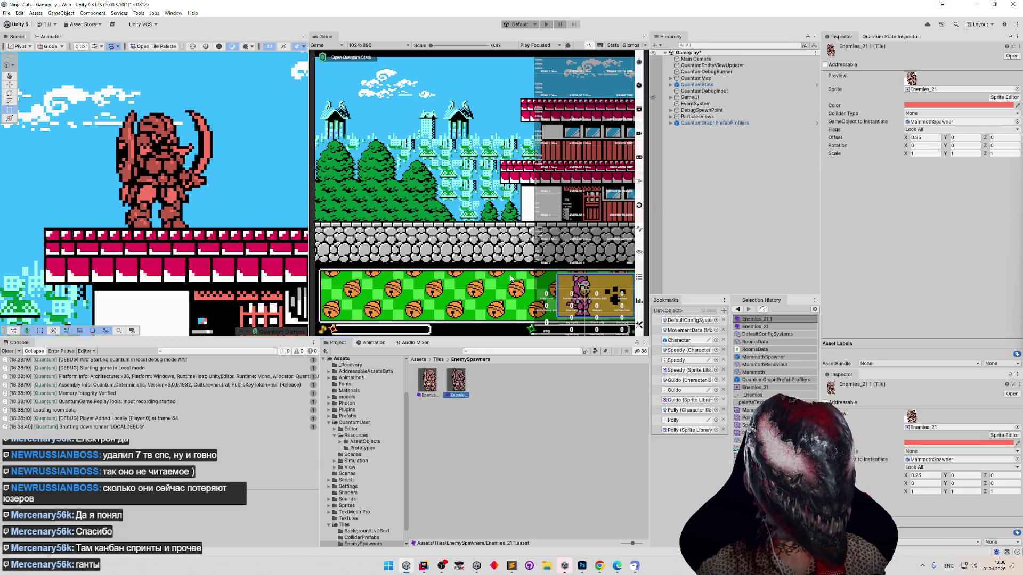
Open the colour picker for the Enemies_21 1 tile's Color field.
left_click(389, 566)
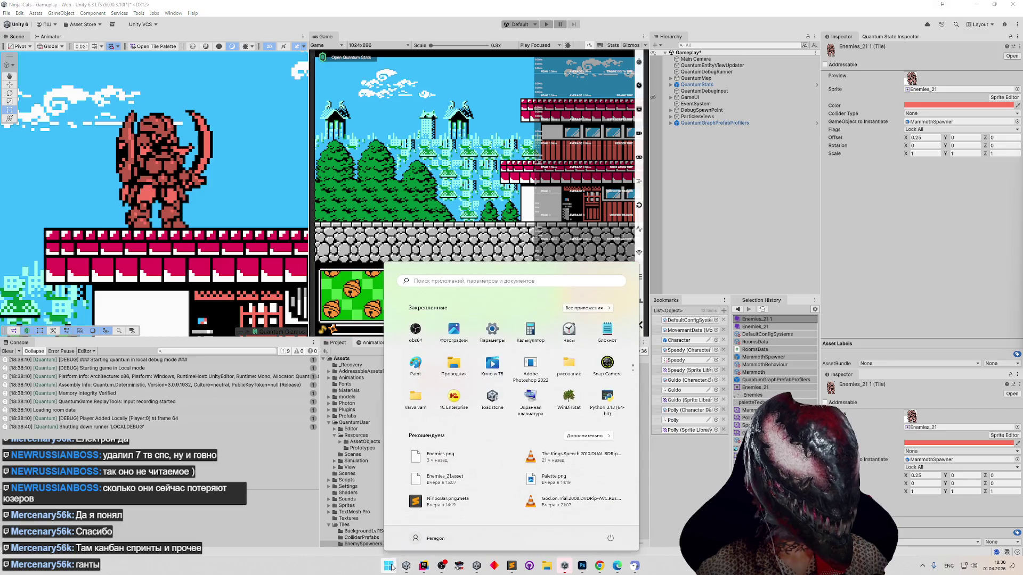
left_click(390, 567)
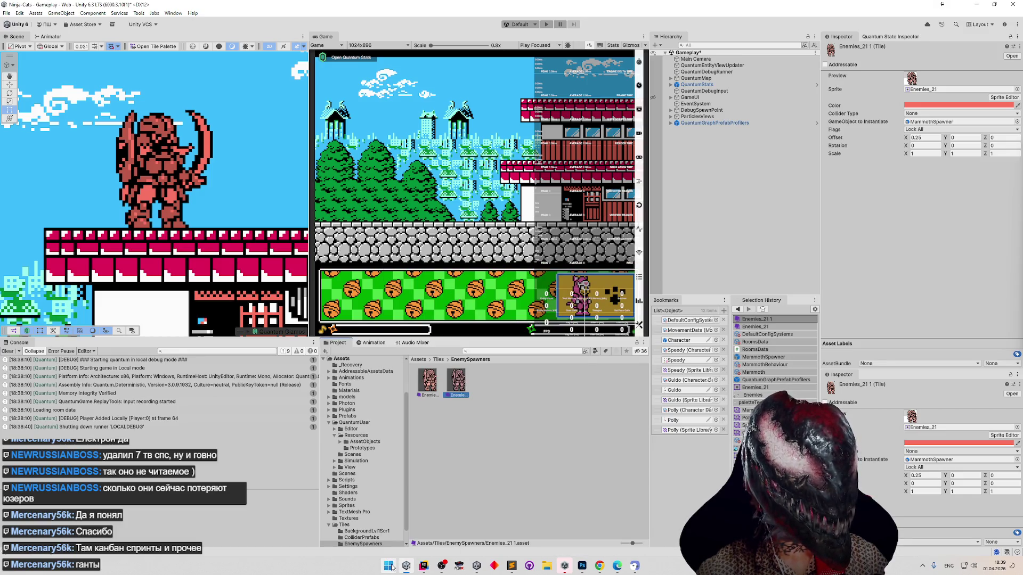
left_click(972, 105)
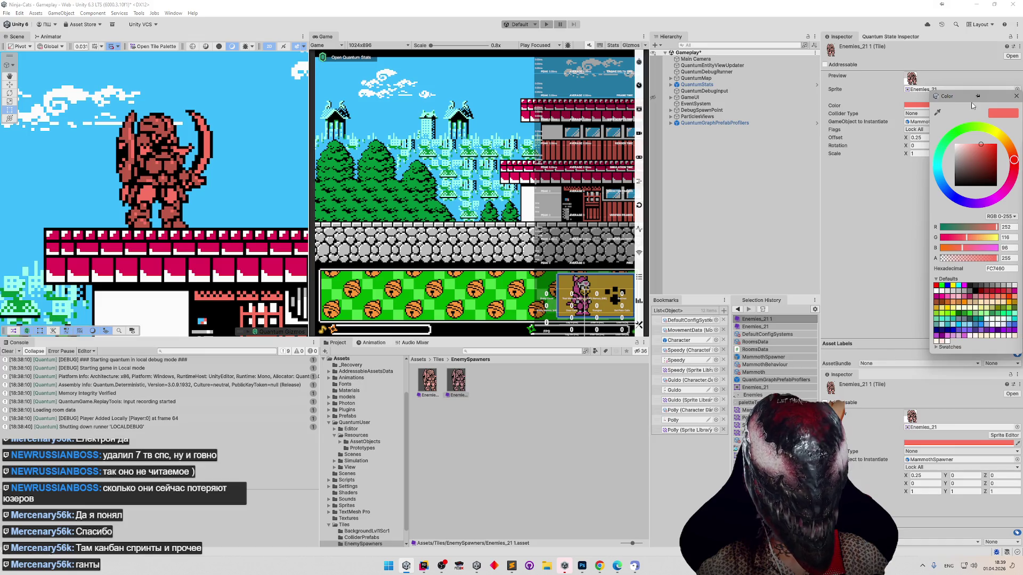
Create a new colour-picker swatch library named NesPalette.
left_click(949, 346)
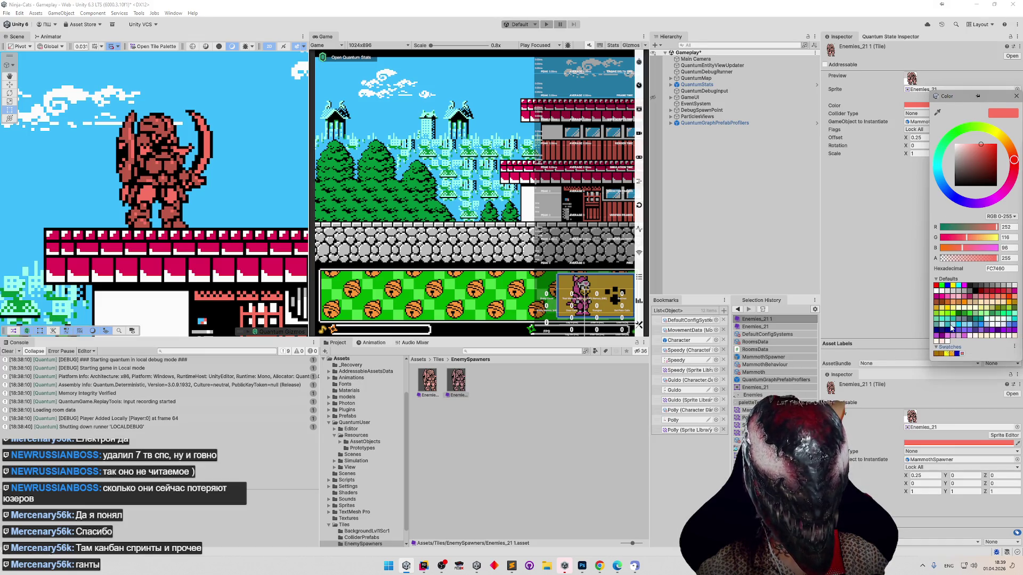
left_click(937, 278)
left_click(936, 286)
left_click(937, 286)
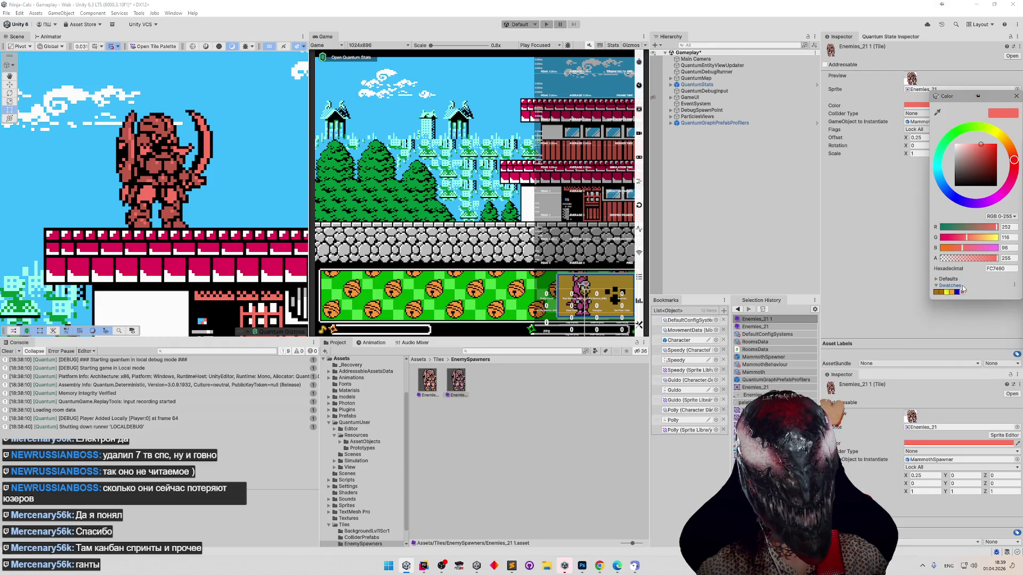
left_click(1014, 286)
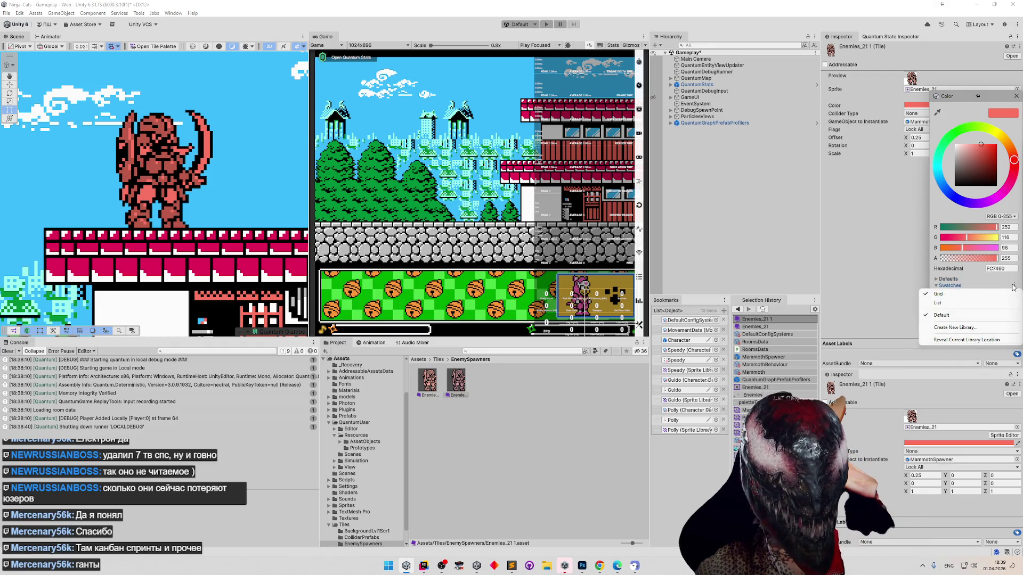
left_click(962, 328)
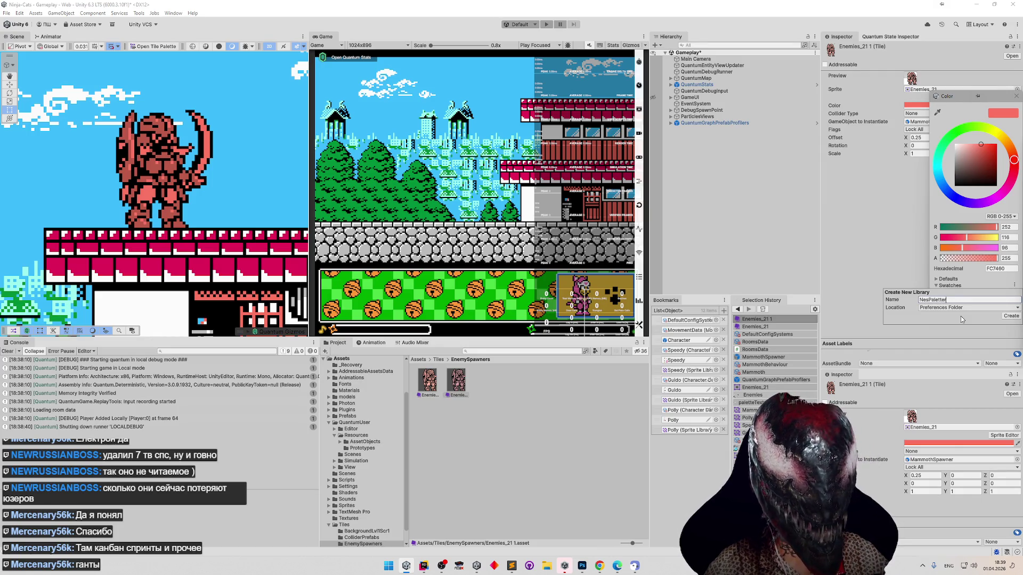
key("Return")
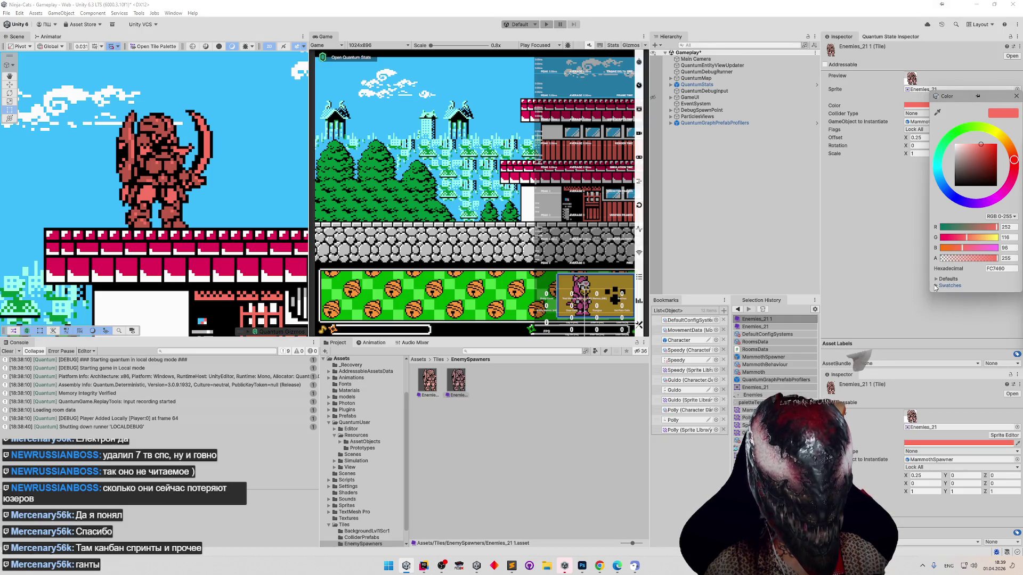
Switch to the empty NesPalette library and save the salmon red FC7460 as a swatch.
left_click(935, 282)
left_click(935, 280)
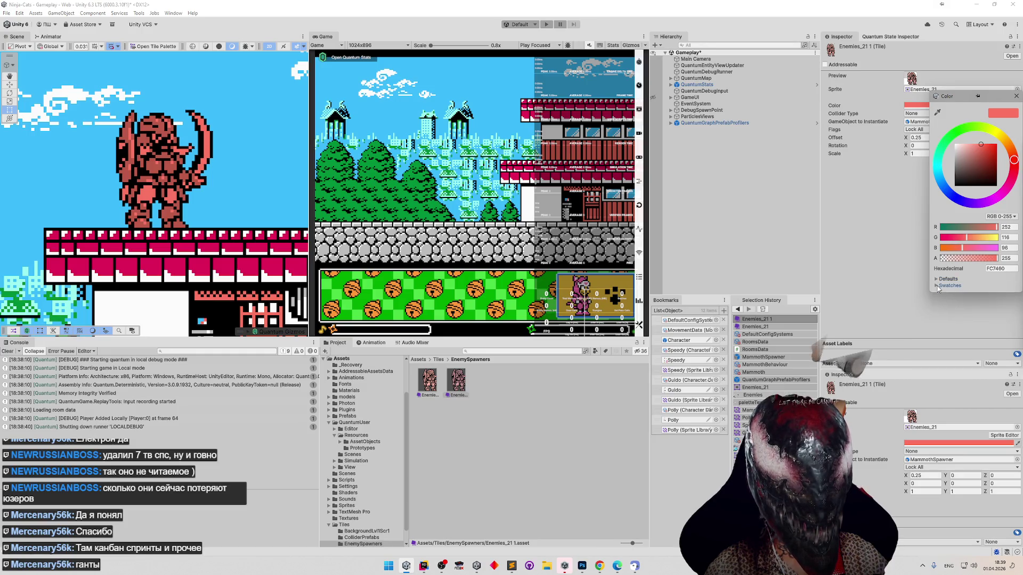
left_click(1014, 285)
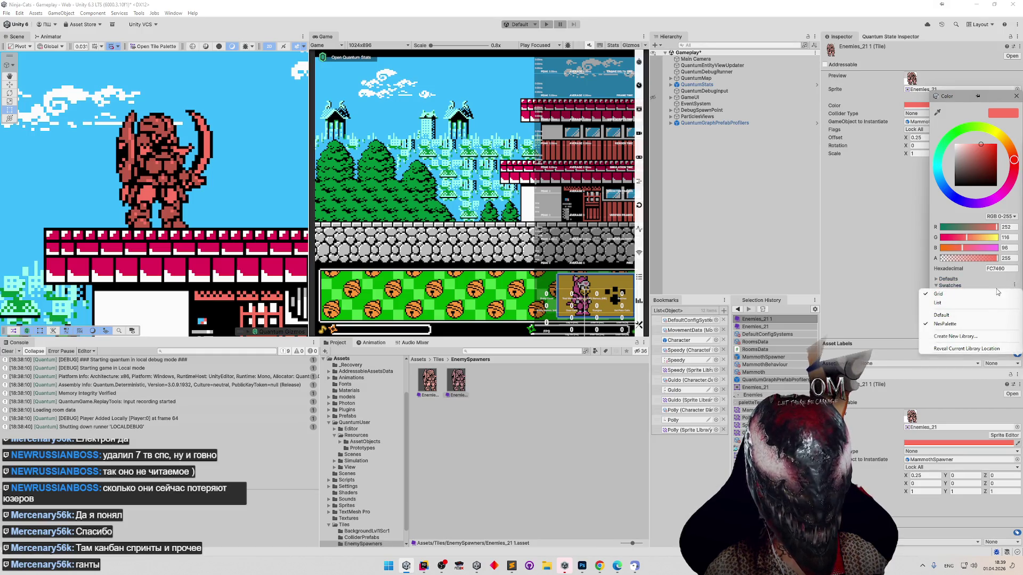
left_click(972, 317)
left_click(1014, 285)
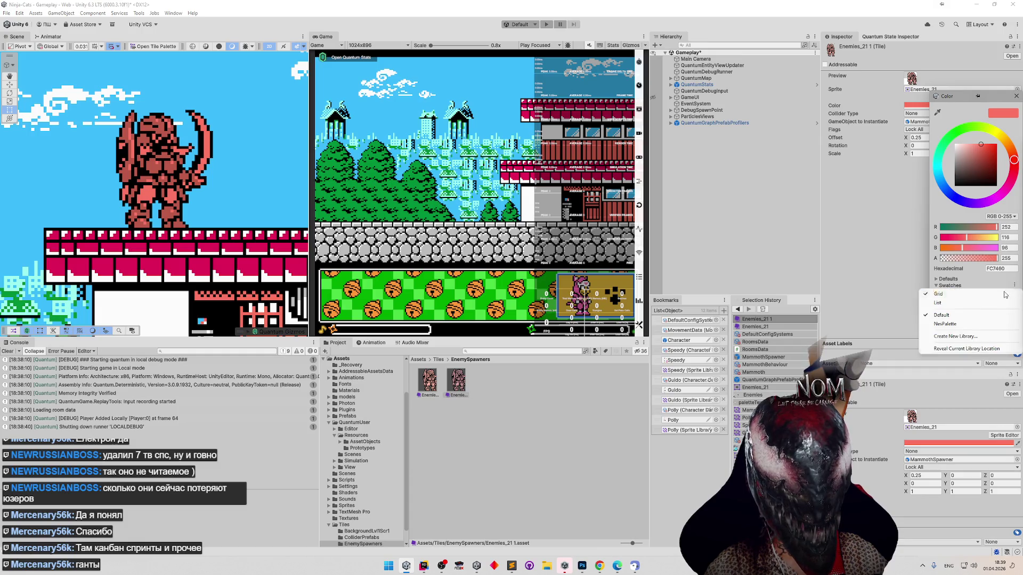
left_click(985, 315)
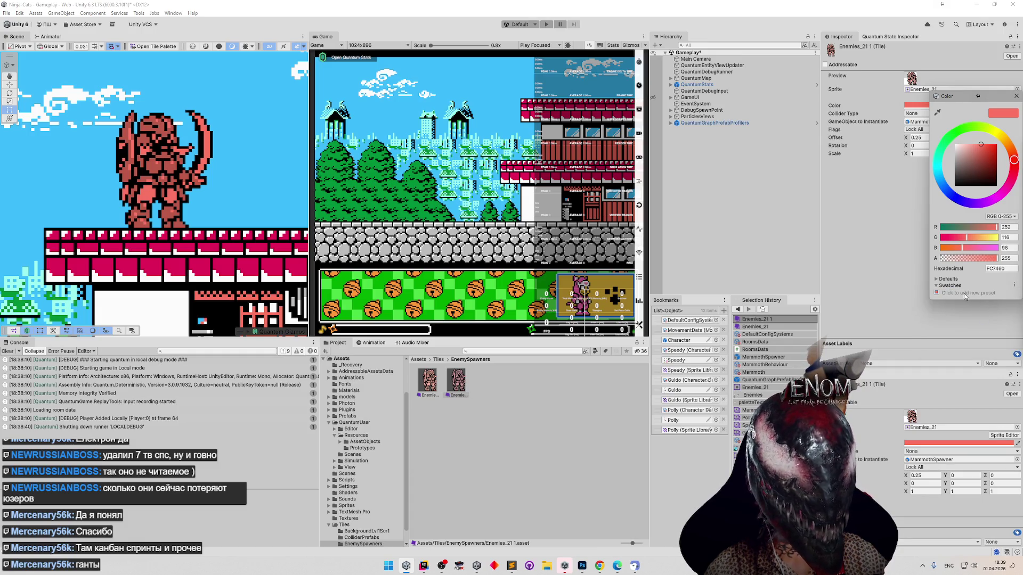
left_click(943, 294)
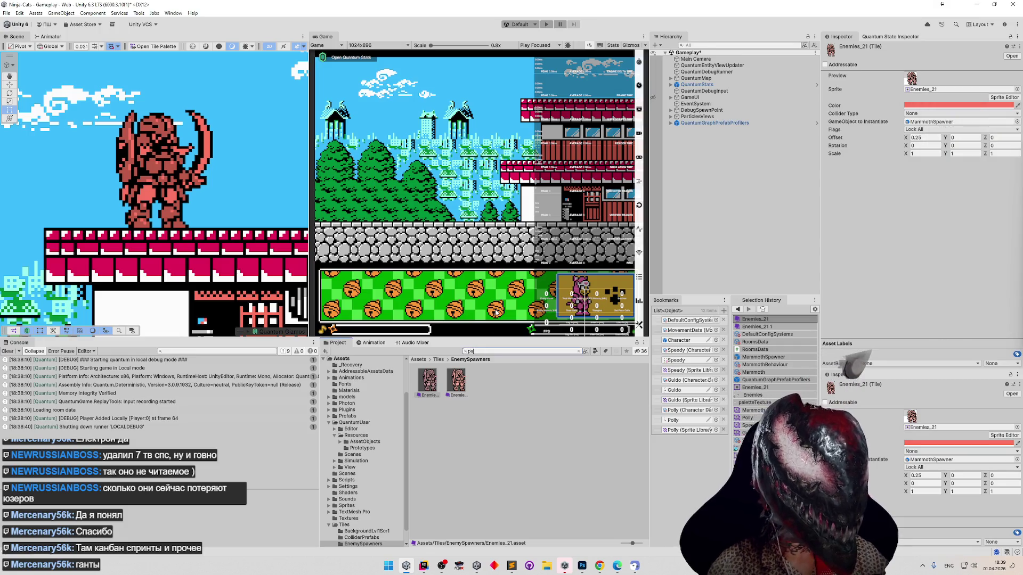
Open Palette.png from the Project search 'pale' in an image viewer placed beside Unity.
type("pale")
left_click(571, 382)
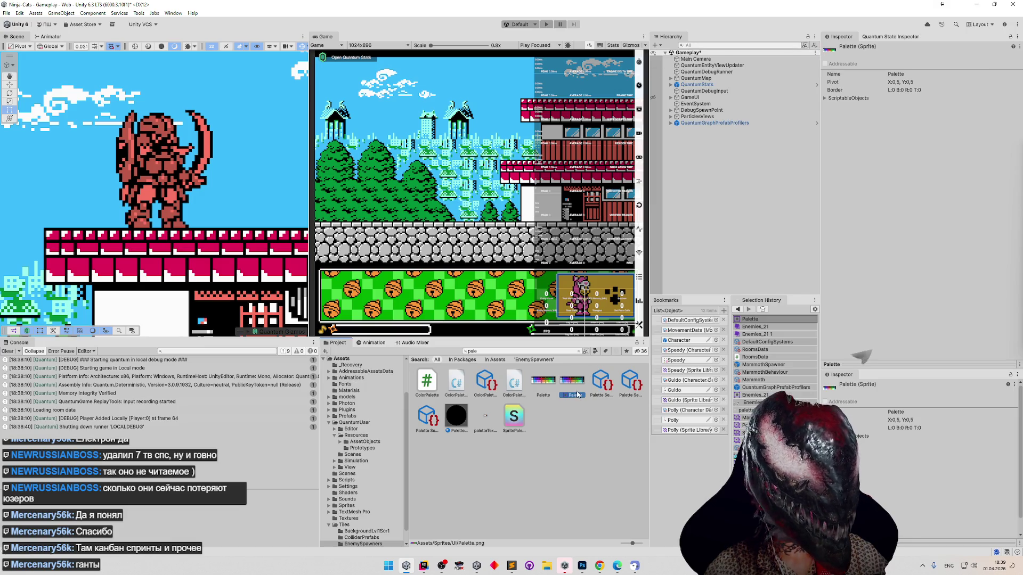
double_click(576, 385)
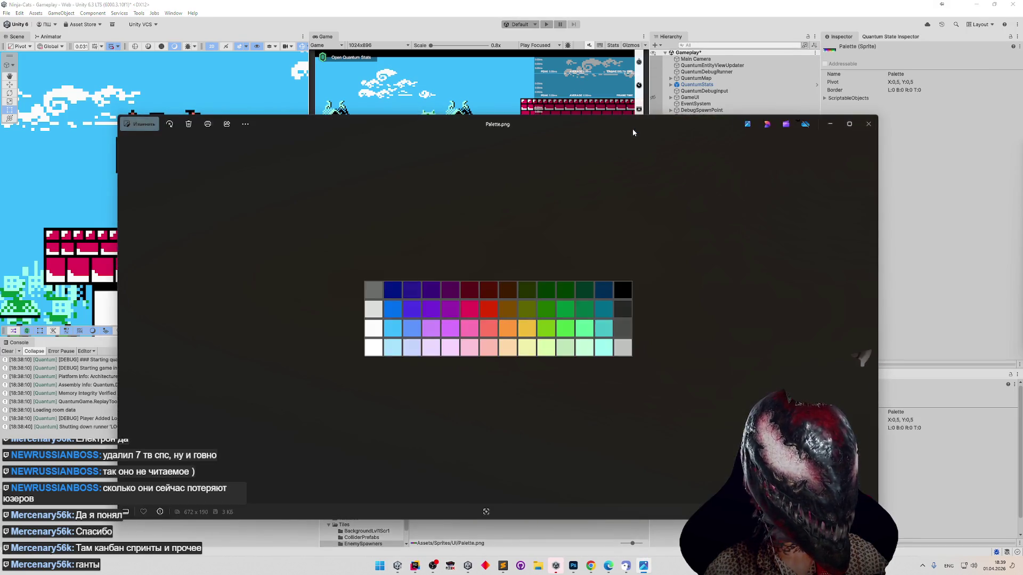
left_click_drag(678, 221, 352, 220)
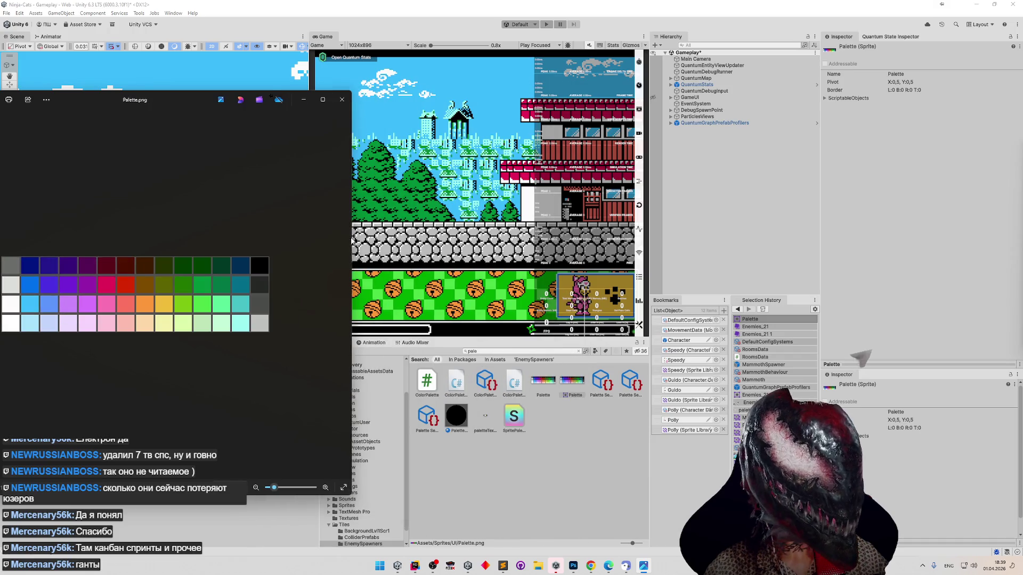
left_click_drag(254, 105, 279, 101)
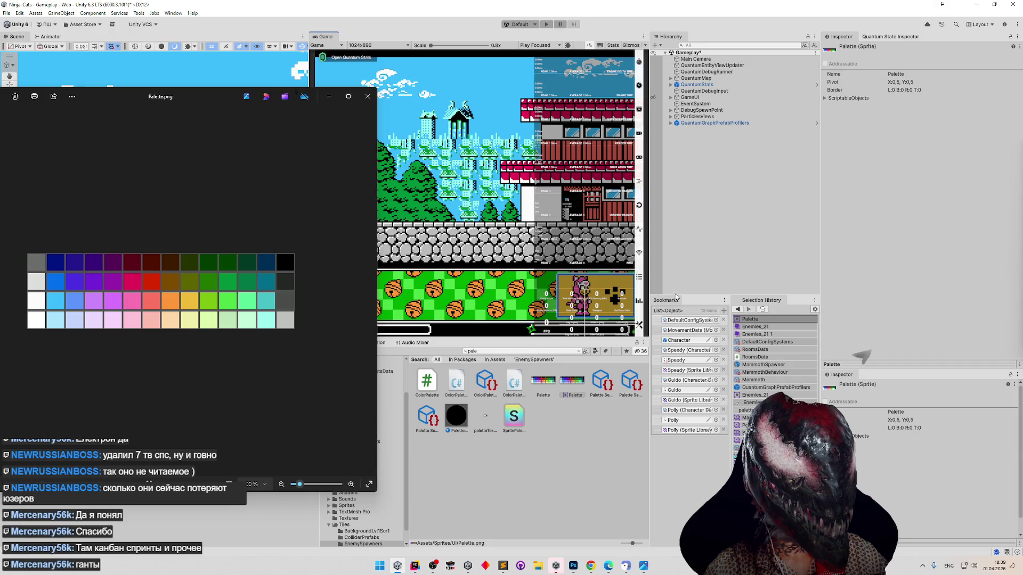
Eyedrop the palette's dark grey onto the tile, then clear out the red and grey swatches.
left_click(754, 327)
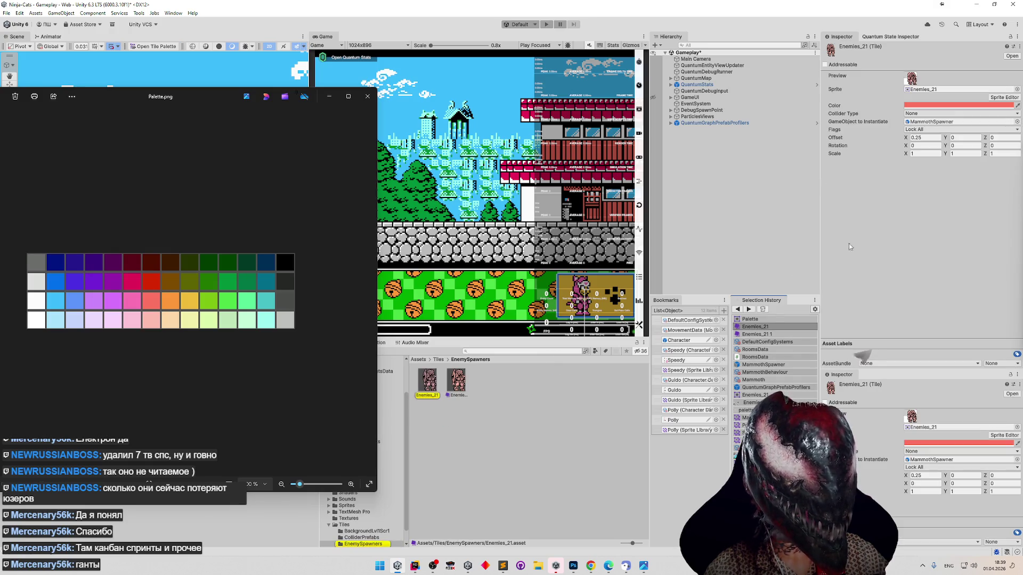
left_click(1017, 106)
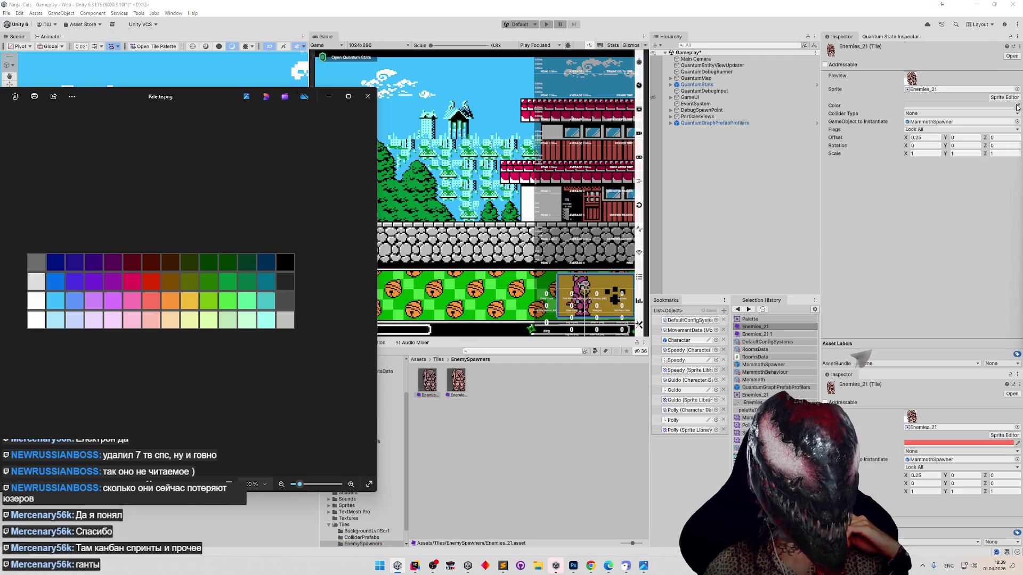
left_click(36, 261)
left_click(958, 106)
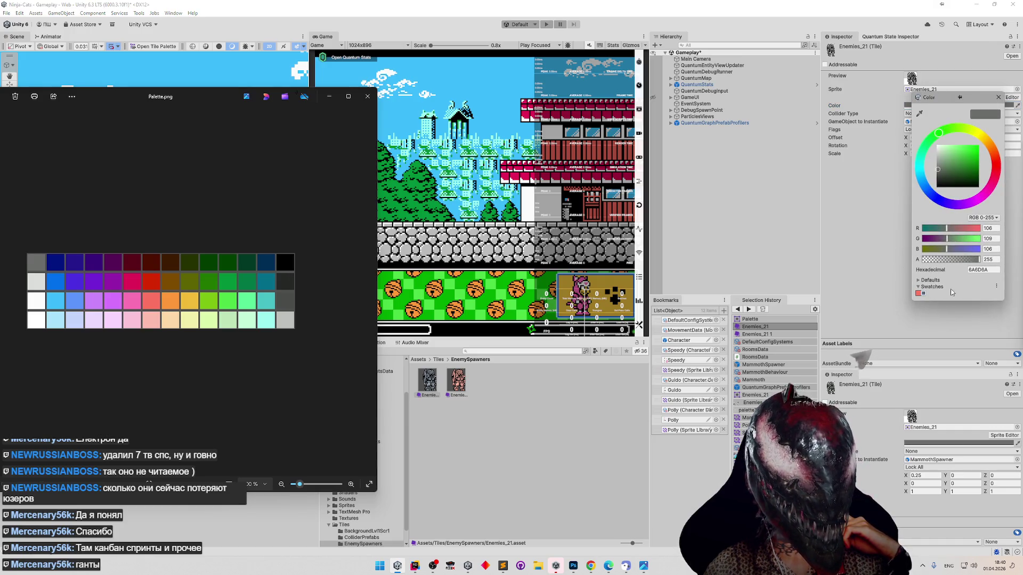
left_click(923, 293)
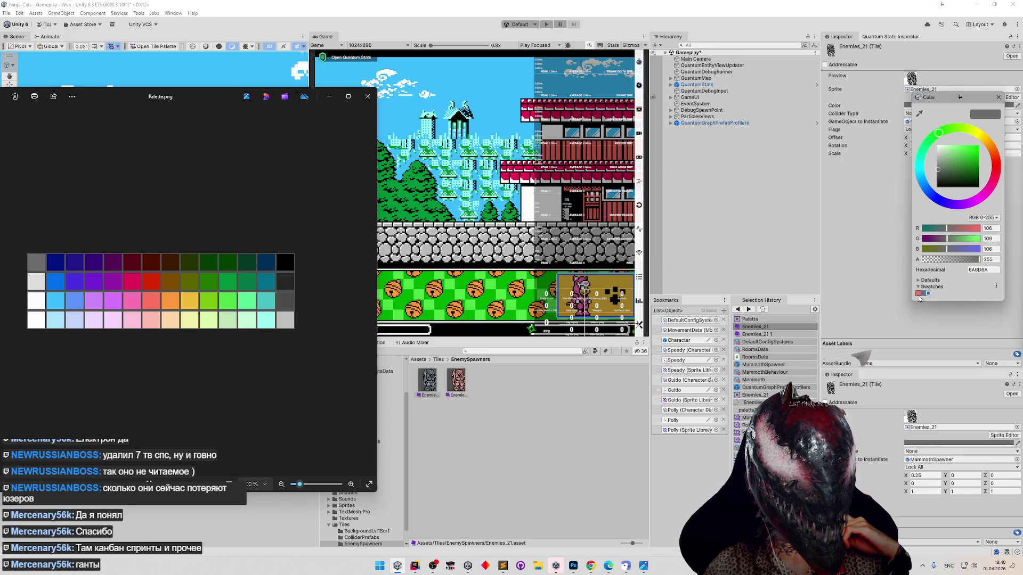
left_click(919, 294)
right_click(919, 294)
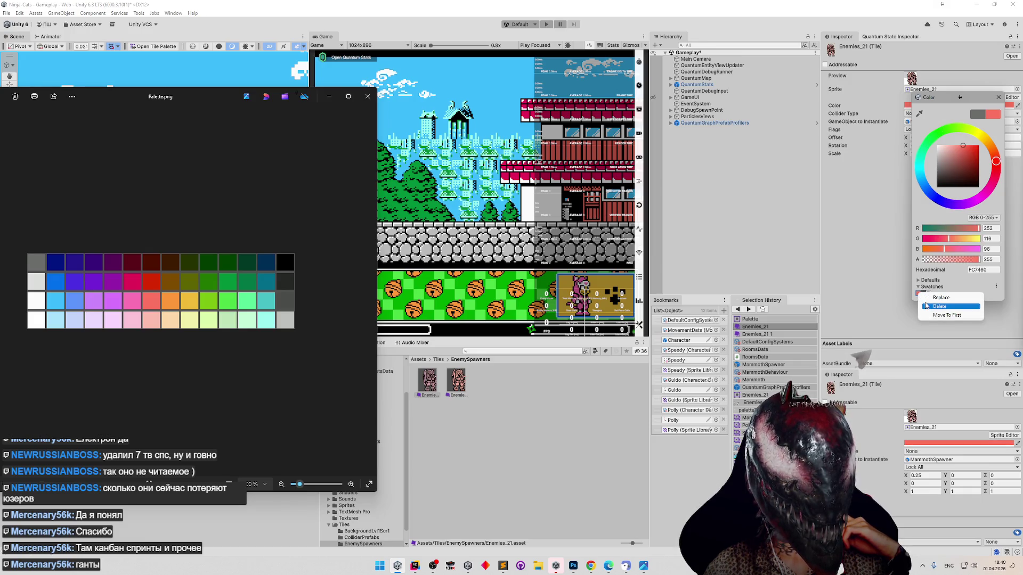
left_click(926, 305)
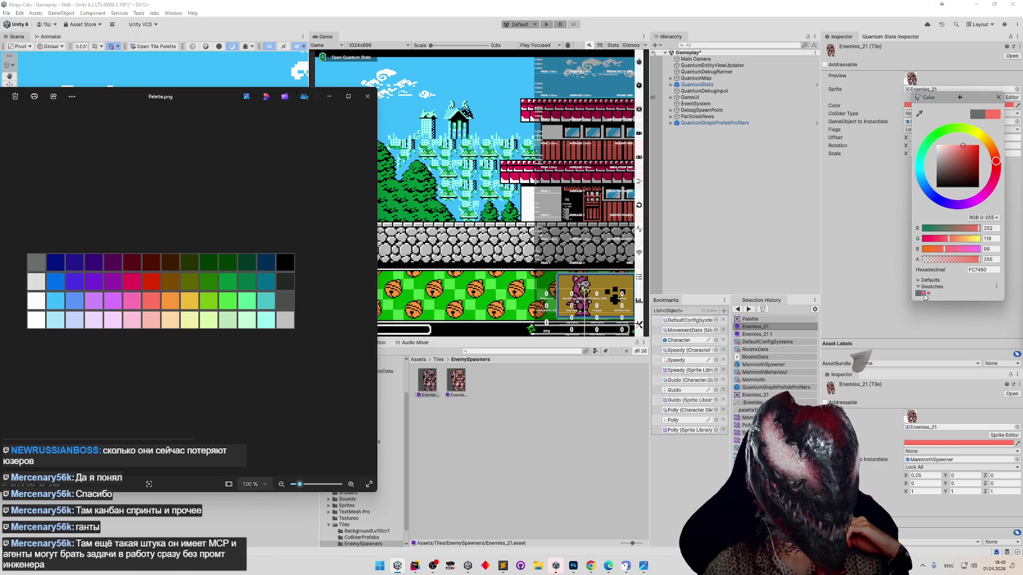
right_click(928, 295)
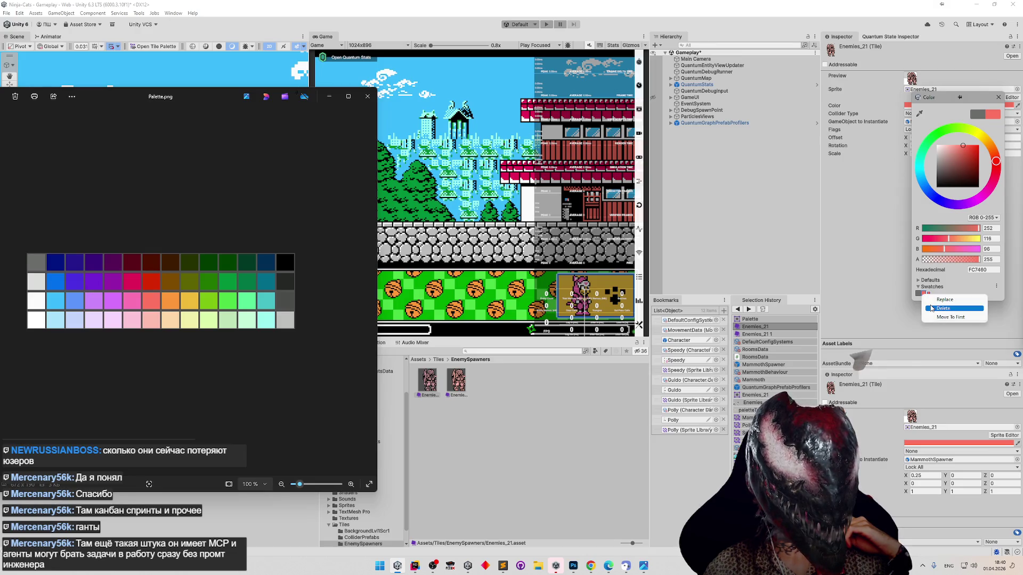
left_click(931, 309)
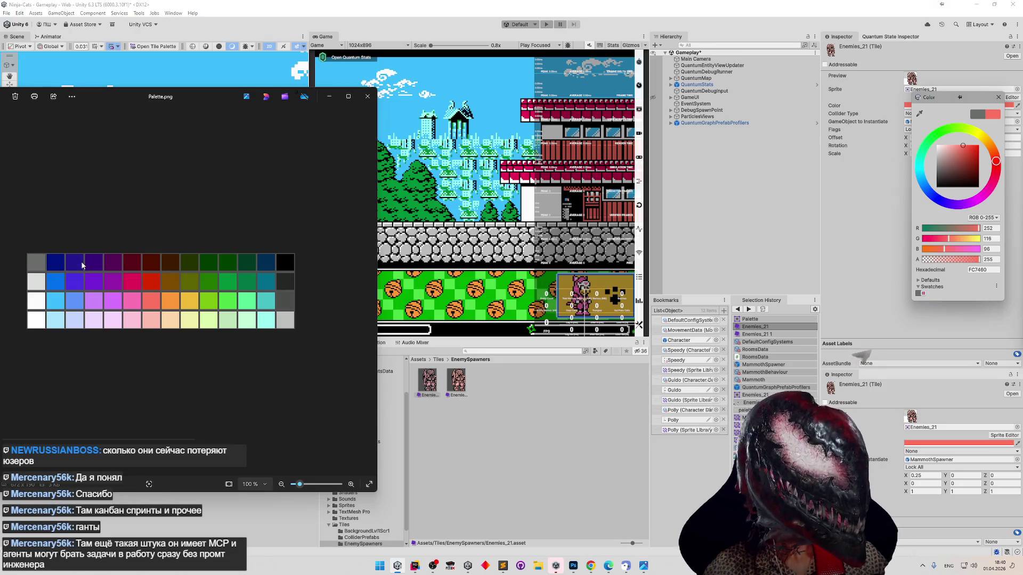
Eyedrop the palette's two dark blues, saving each as a swatch, ending with tint 24188C.
left_click(919, 114)
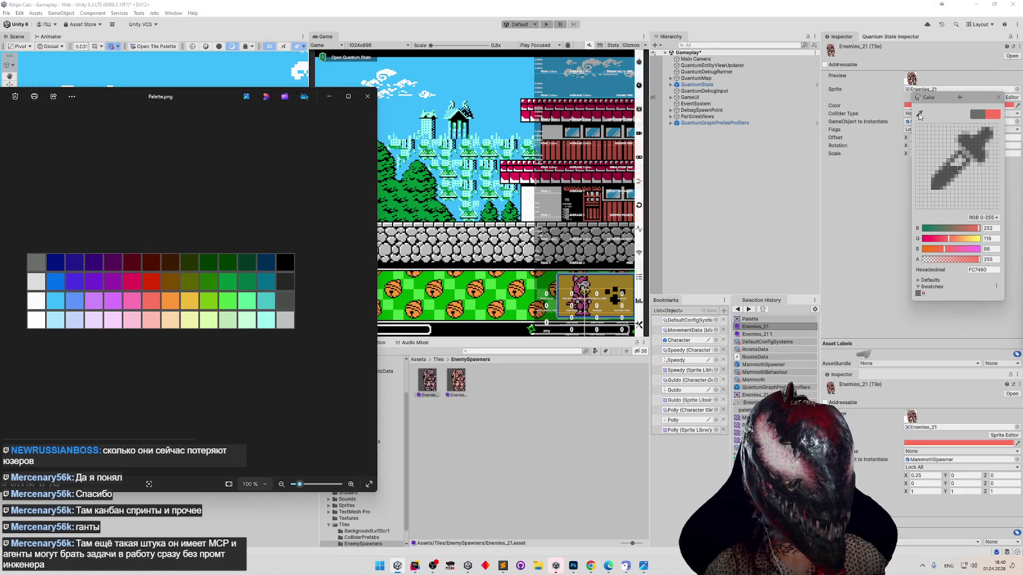
left_click(57, 270)
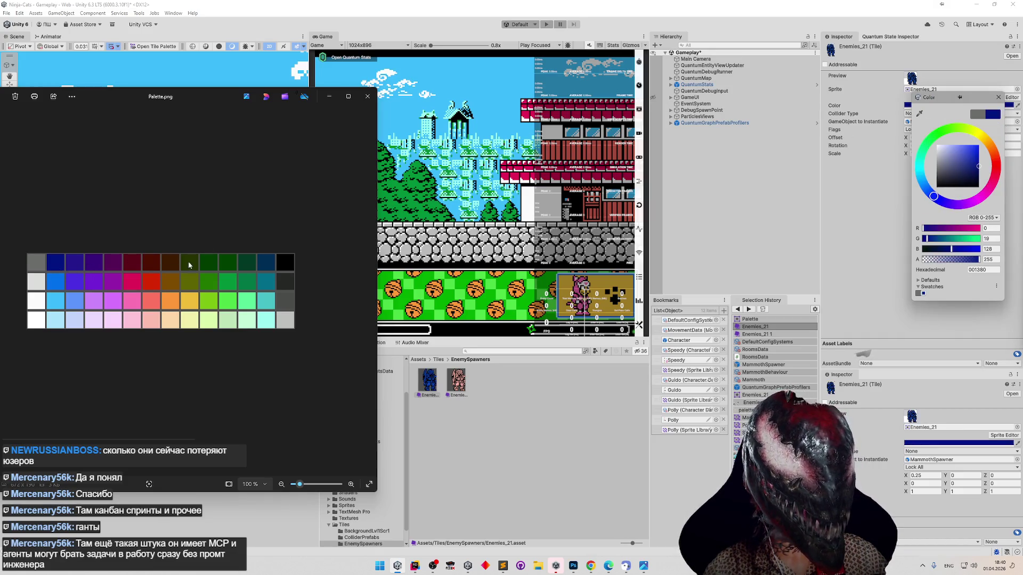
left_click(923, 294)
left_click(919, 114)
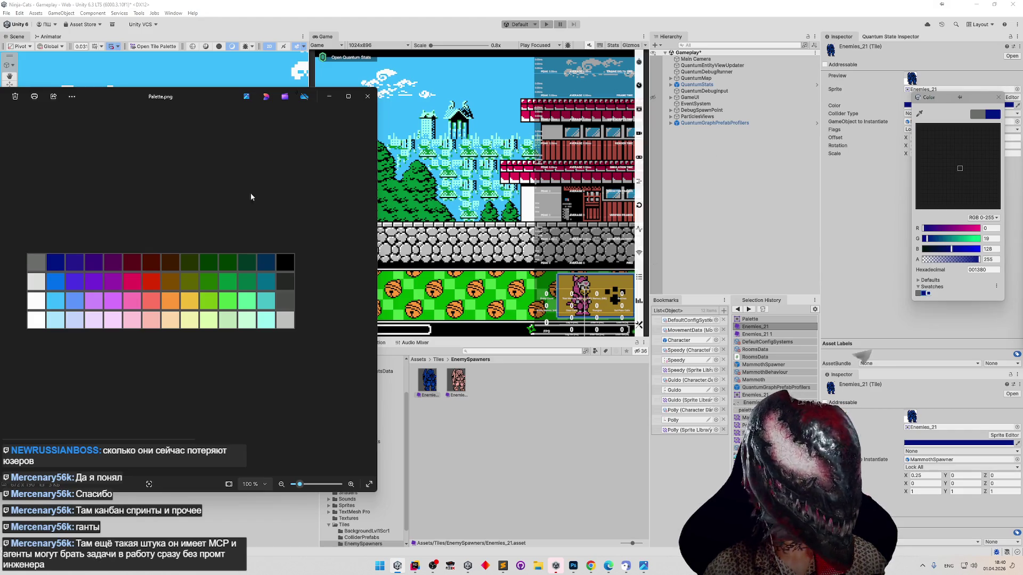
left_click(77, 262)
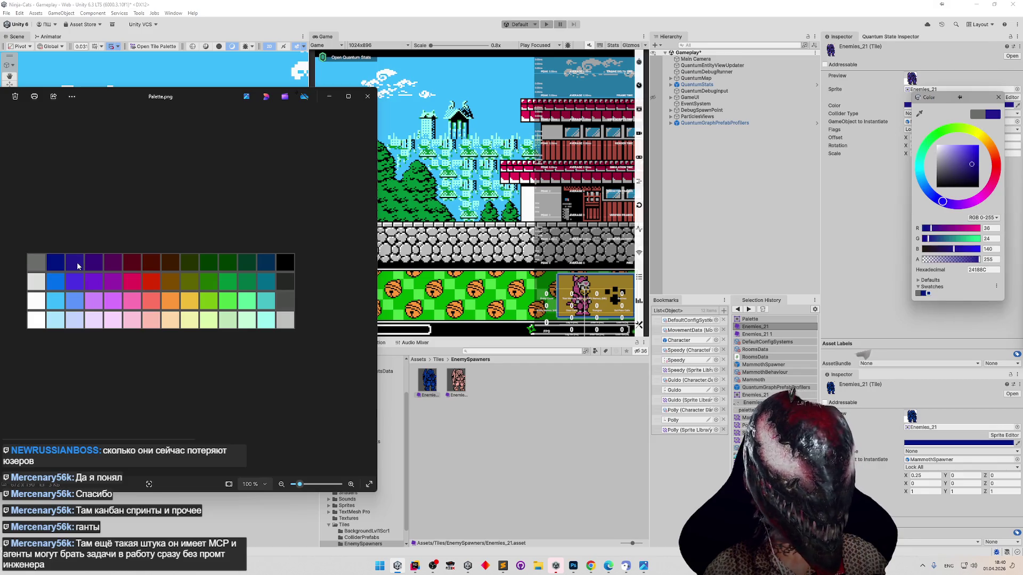
left_click(928, 295)
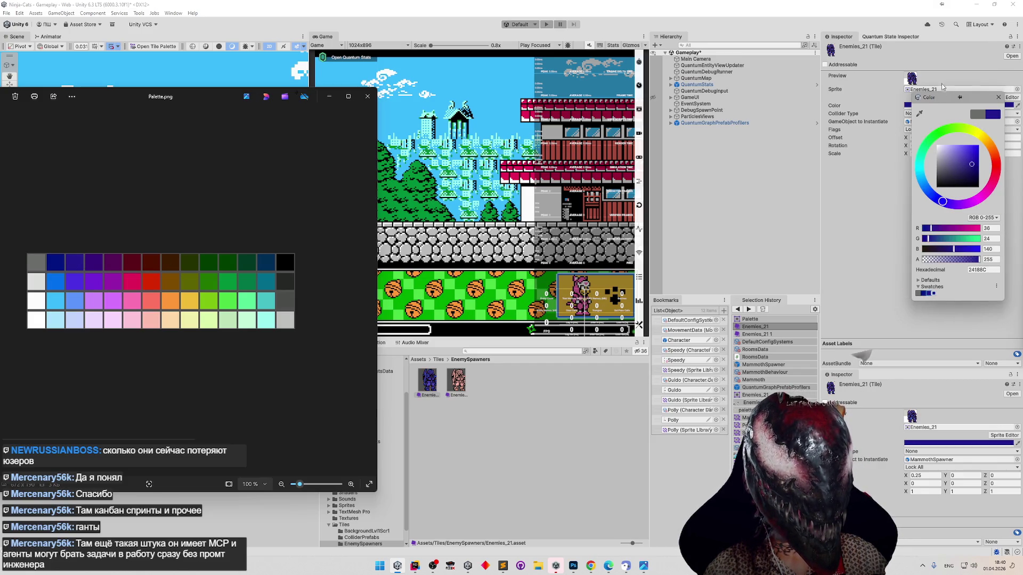
mouse_move(947, 100)
left_mouse_down()
mouse_move(296, 200)
mouse_move(439, 177)
left_mouse_up()
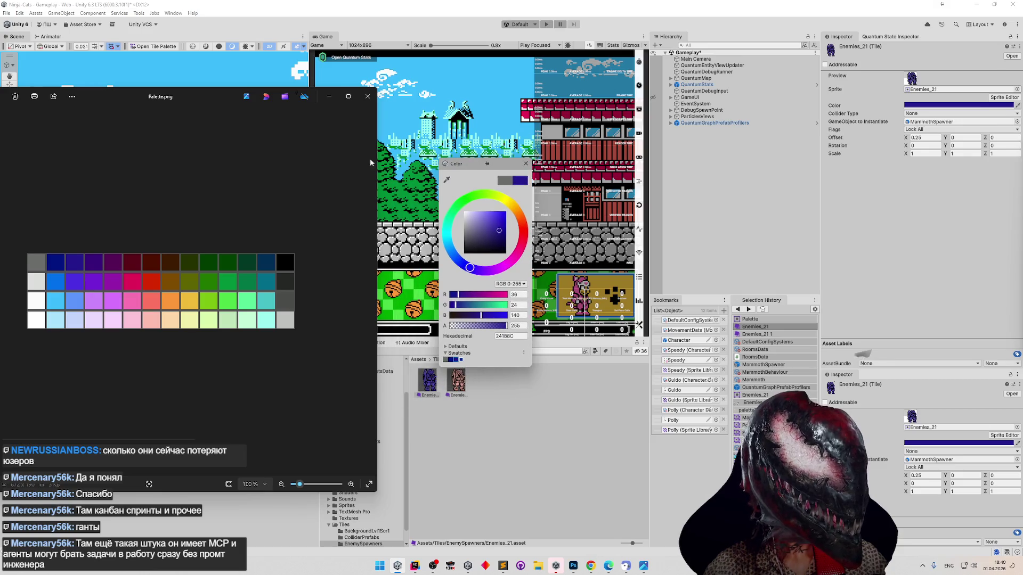
Shrink the Palette.png viewer and drag it to the upper right beside the Inspector.
mouse_move(377, 165)
left_mouse_down()
mouse_move(251, 186)
mouse_move(293, 196)
mouse_move(278, 188)
left_mouse_up()
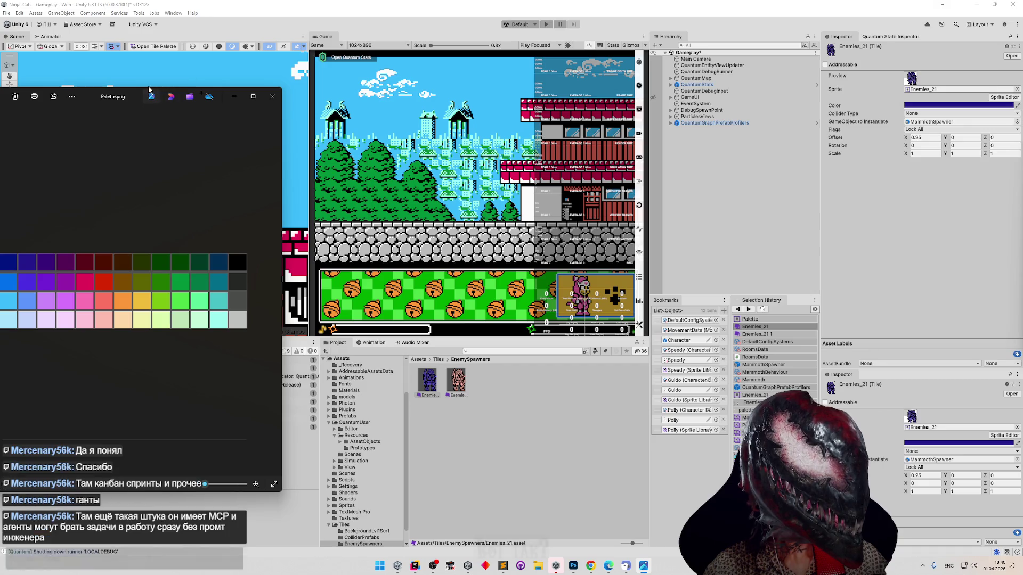
left_click_drag(186, 494, 187, 294)
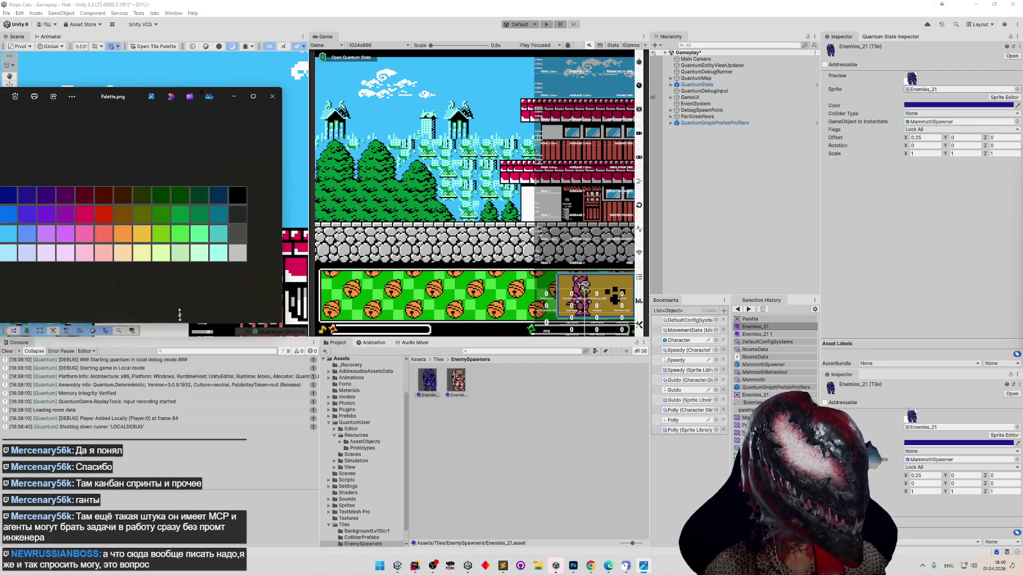
mouse_move(182, 104)
left_mouse_down()
mouse_move(323, 358)
mouse_move(489, 421)
mouse_move(481, 367)
left_mouse_up()
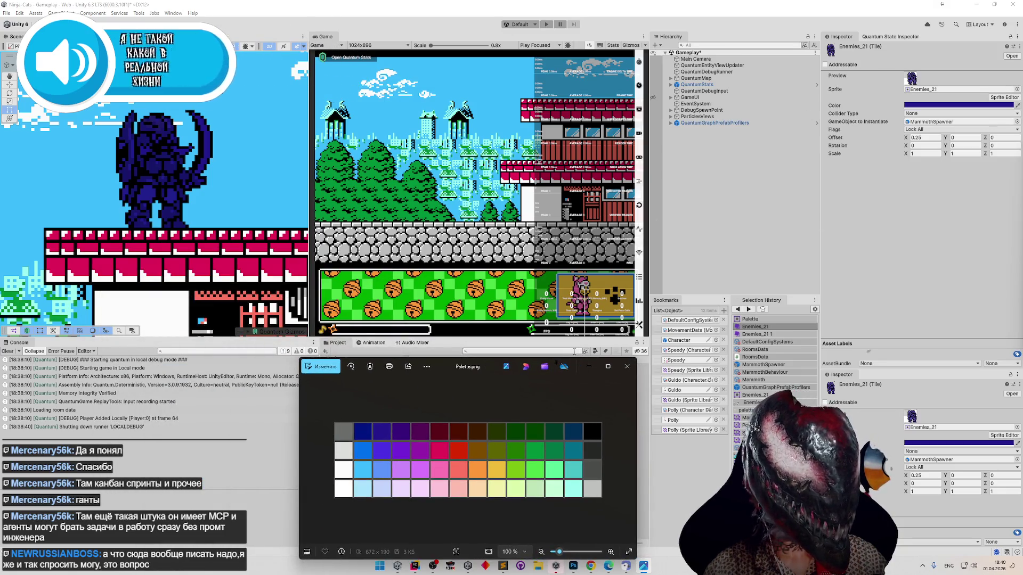
mouse_move(442, 368)
left_mouse_down()
mouse_move(621, 112)
mouse_move(639, 37)
mouse_move(660, 39)
left_mouse_up()
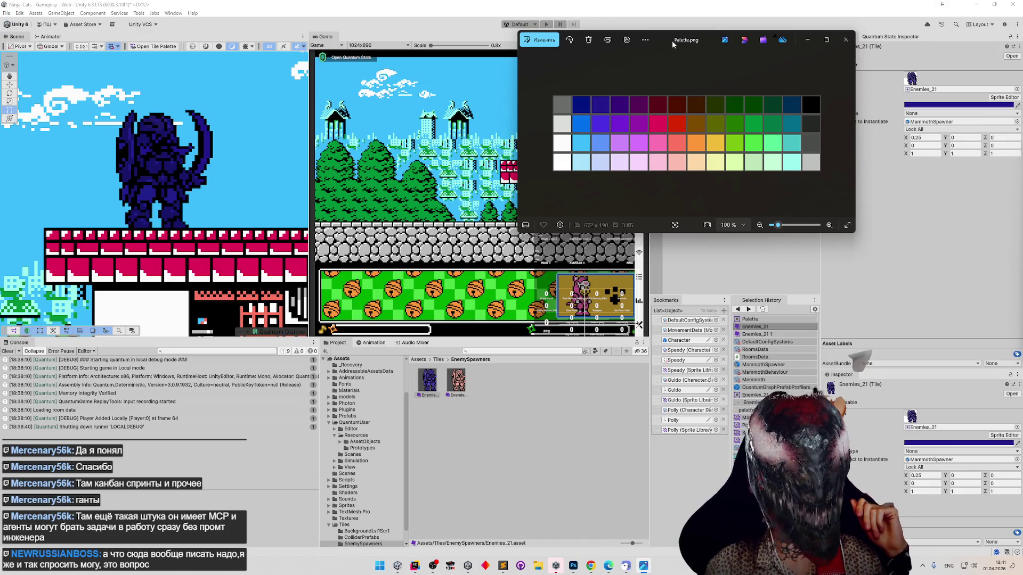
Eyedrop the palette's purple 39007A onto the tile and save it as a swatch.
left_click(1007, 106)
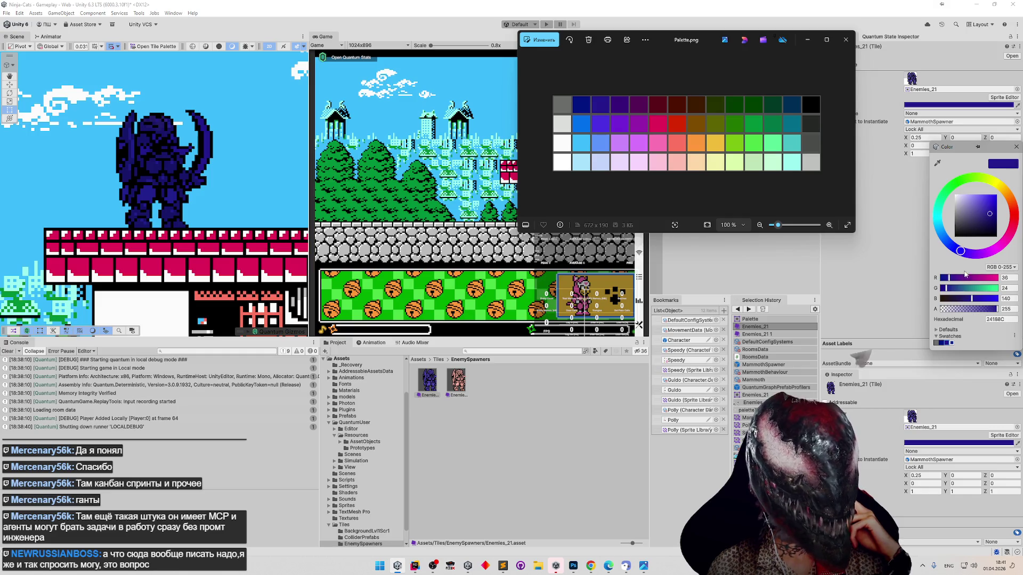
left_click(937, 163)
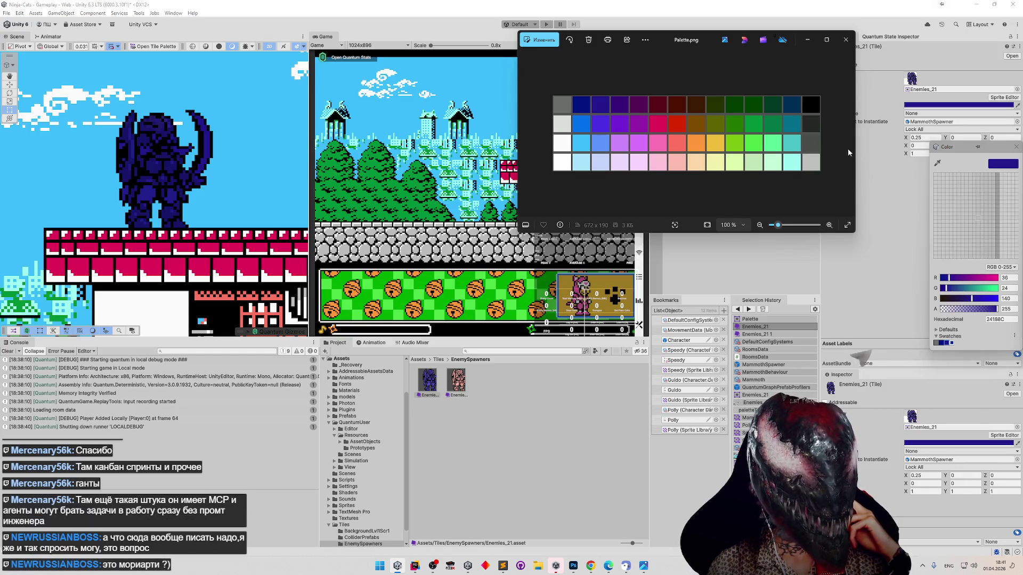
left_click(621, 104)
left_click(951, 342)
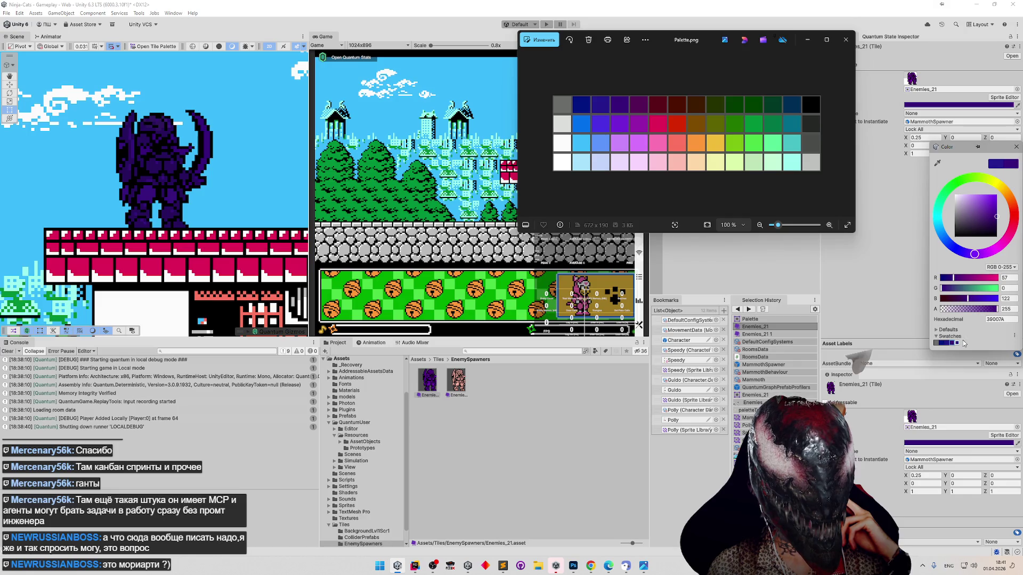
left_click(942, 343)
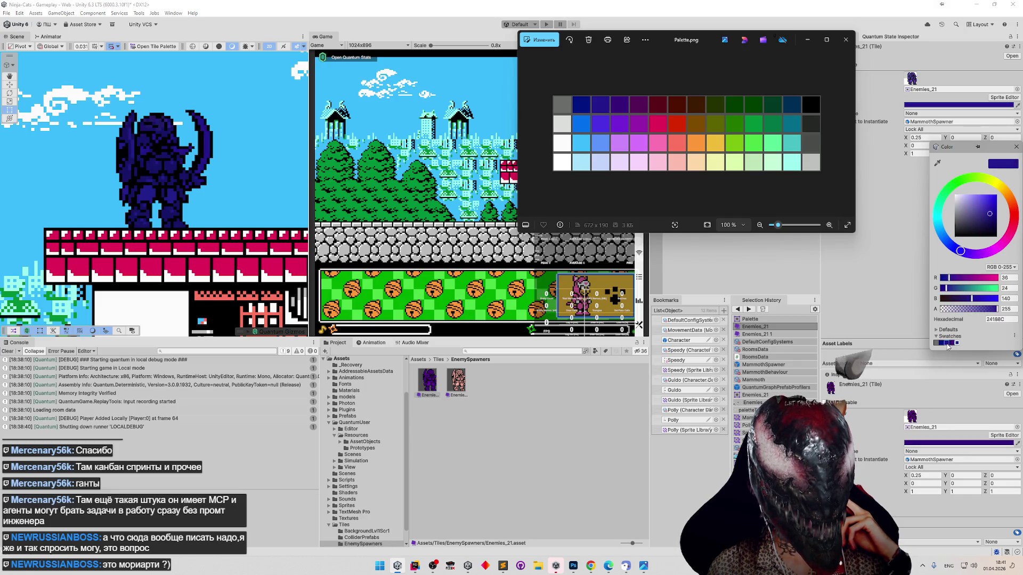
left_click(948, 343)
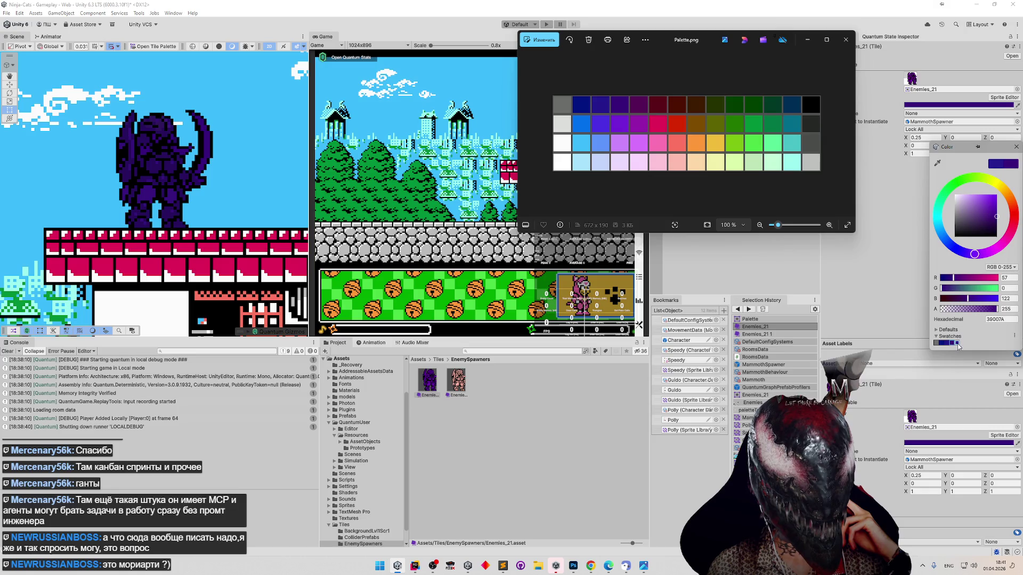
Sample a darker purple, revert to 39007A, and remove the resulting duplicate swatch.
left_click(937, 163)
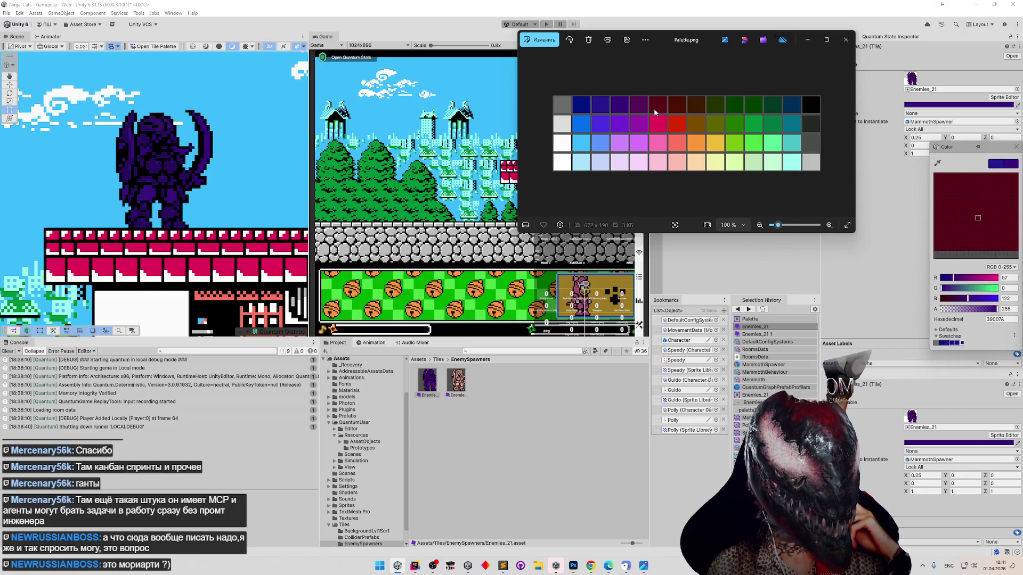
left_click(643, 108)
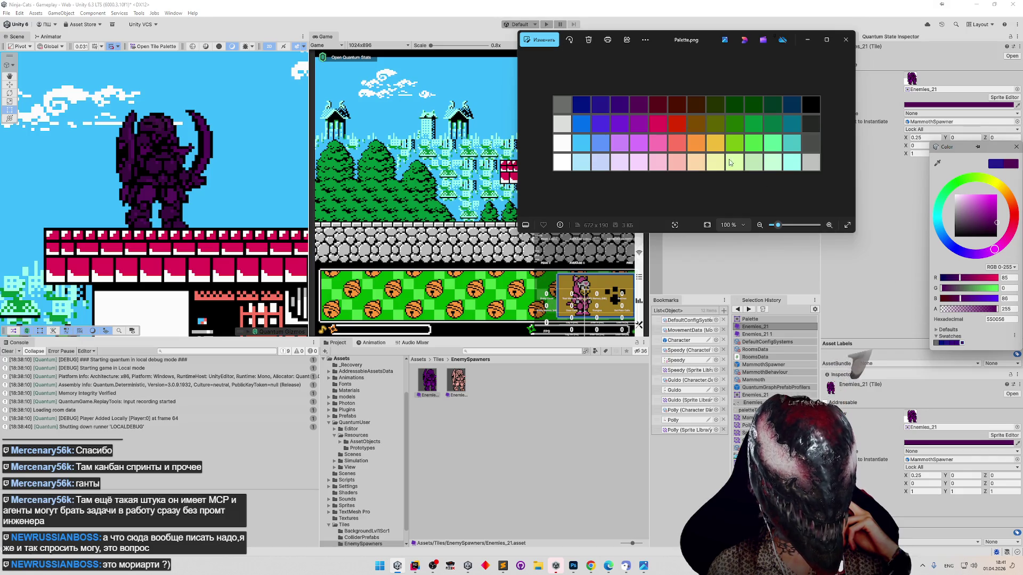
left_click(958, 343)
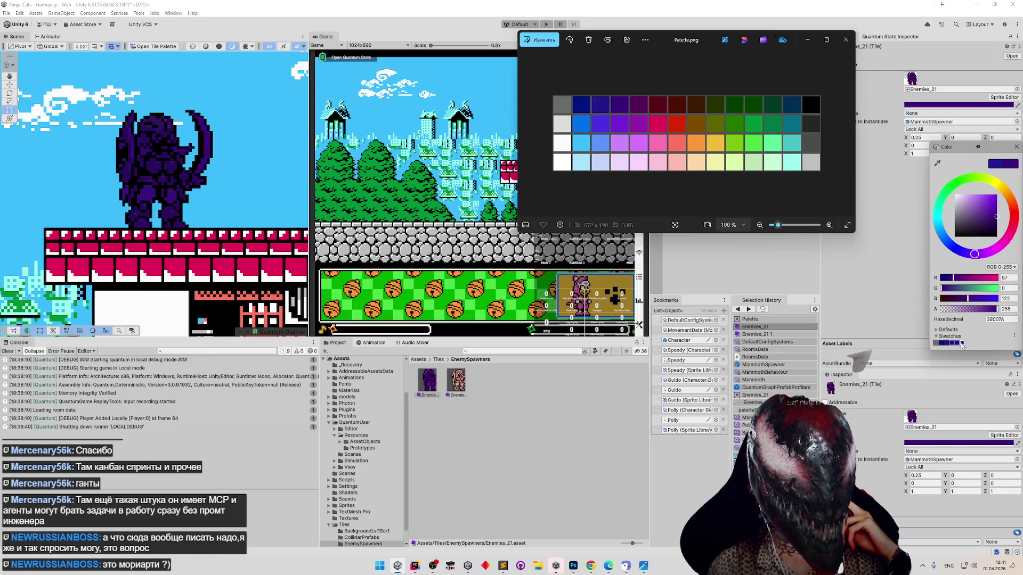
left_click(962, 343)
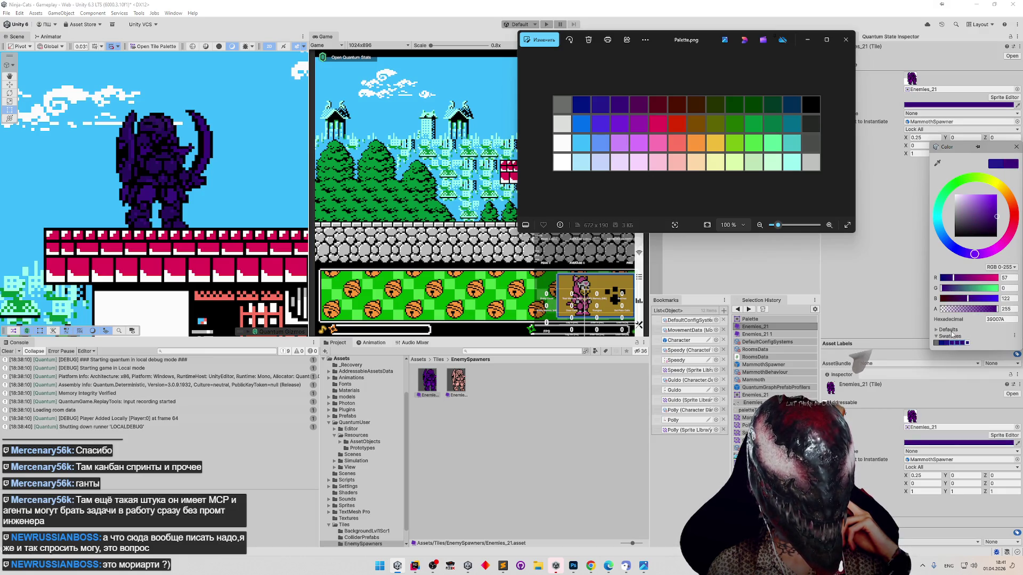
right_click(957, 342)
left_click(964, 354)
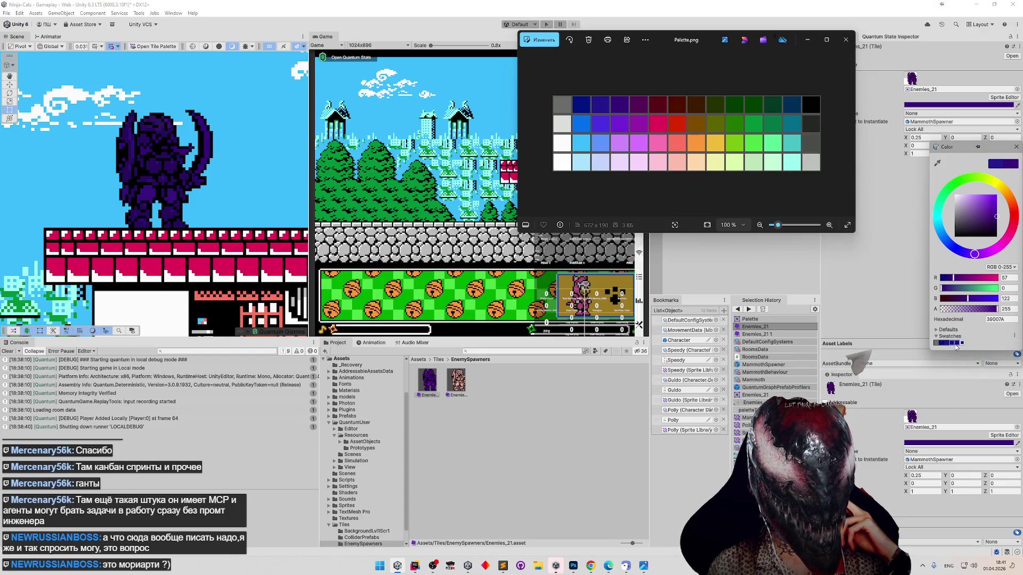
Preview the saved swatches (grey, 001380, 24188C) on the tile, settling on purple 39007A.
left_click(948, 343)
left_click(956, 343)
left_click(937, 343)
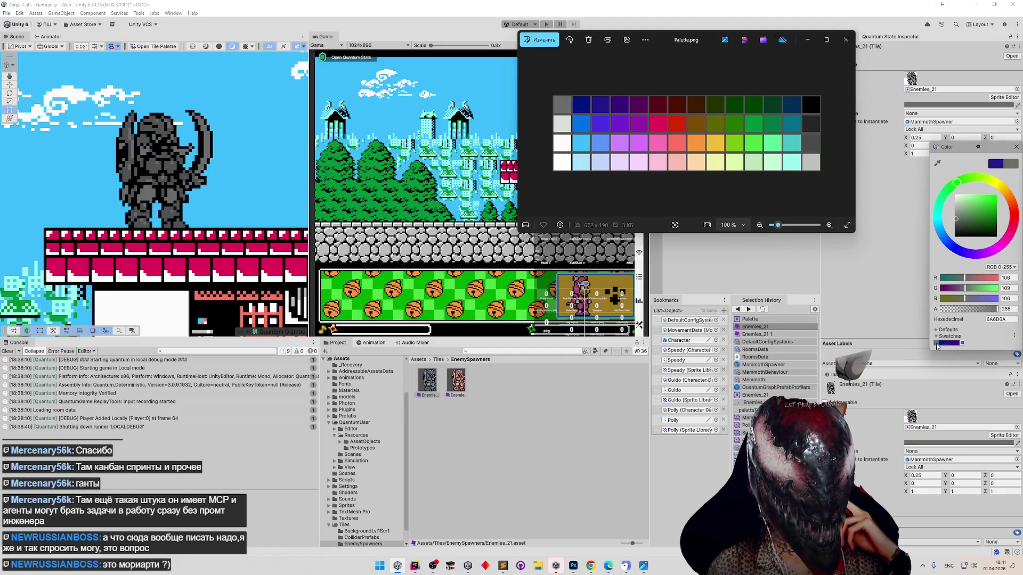
left_click(943, 343)
left_click(938, 343)
left_click(943, 343)
left_click(940, 343)
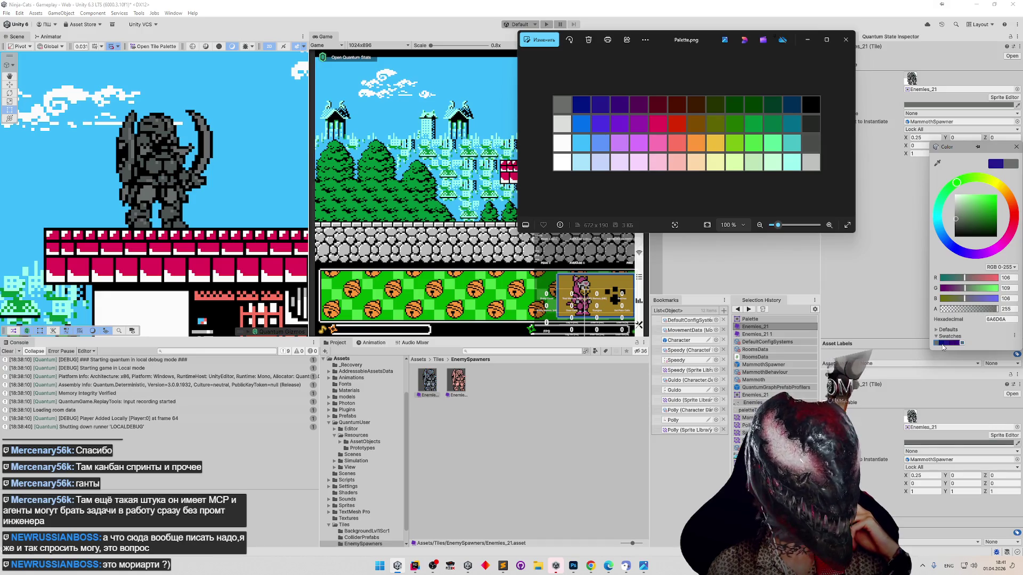
left_click(942, 343)
left_click(947, 343)
left_click(943, 344)
left_click(949, 344)
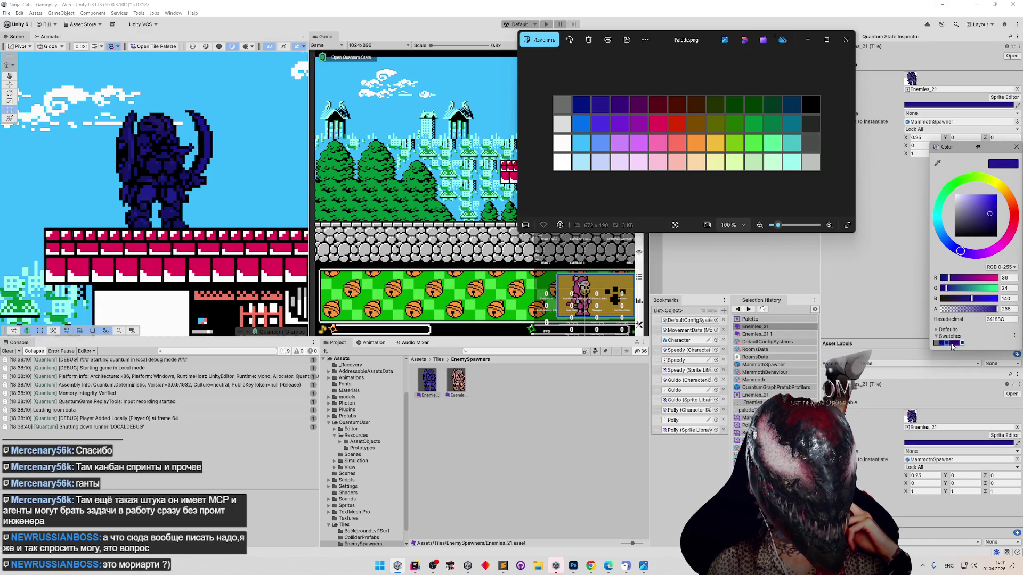
left_click(953, 343)
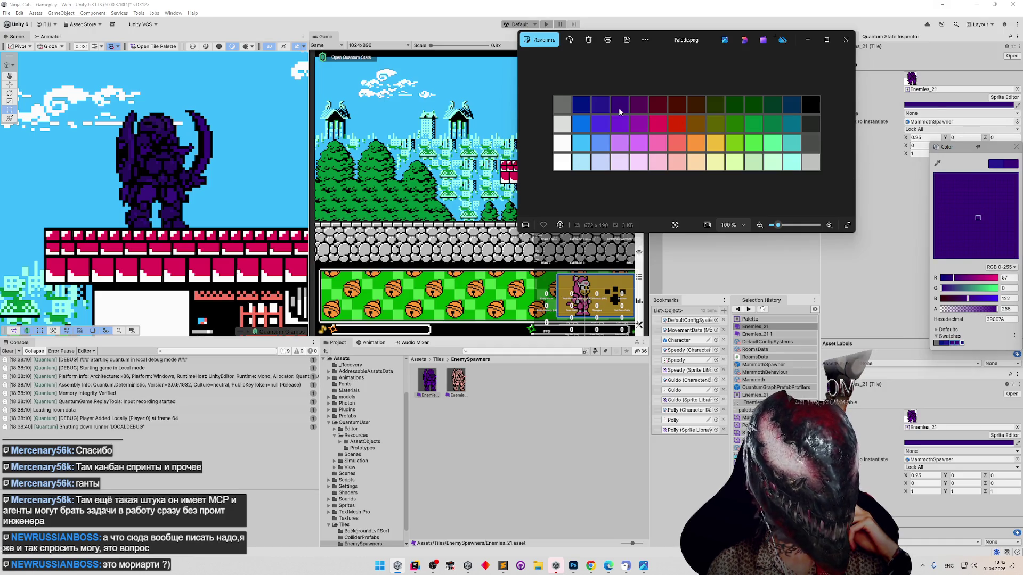
right_click(954, 344)
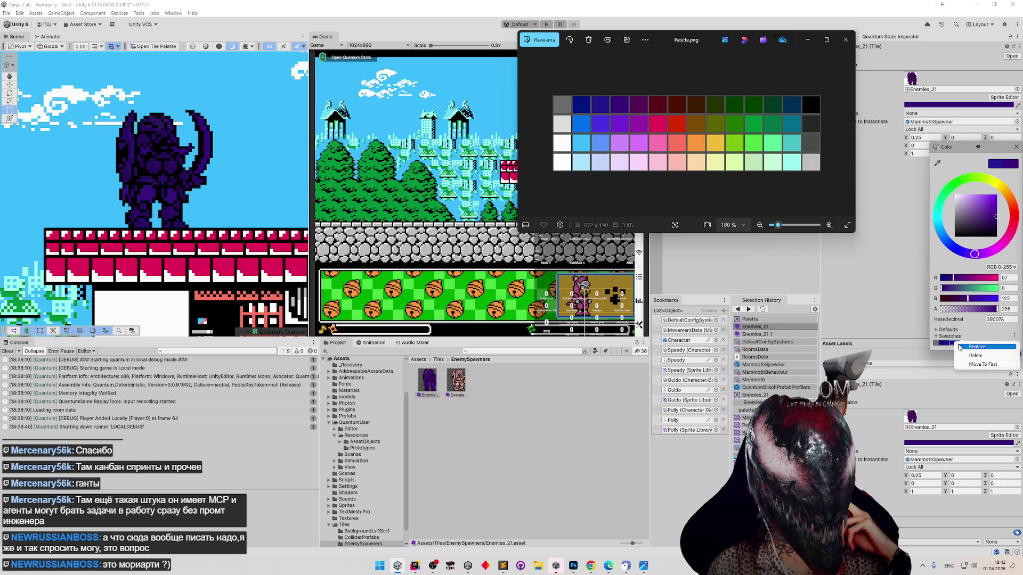
Delete three unwanted swatches from the swatch library.
left_click(962, 355)
right_click(953, 344)
left_click(962, 356)
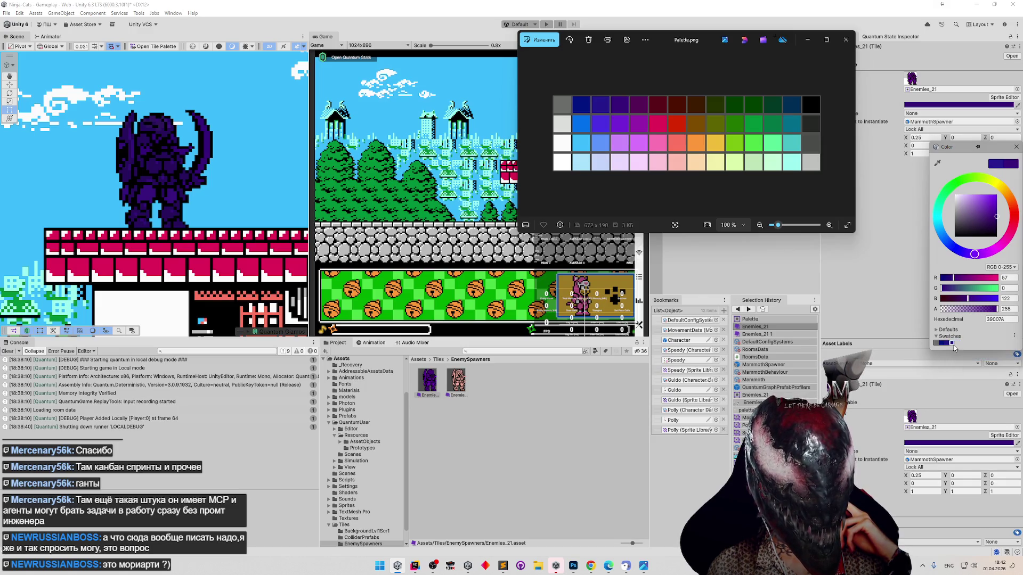
right_click(953, 343)
left_click(962, 355)
Try the 001380 and 24188C blue swatches on the tile, then delete the last blue swatch.
left_click(947, 343)
left_click(952, 343)
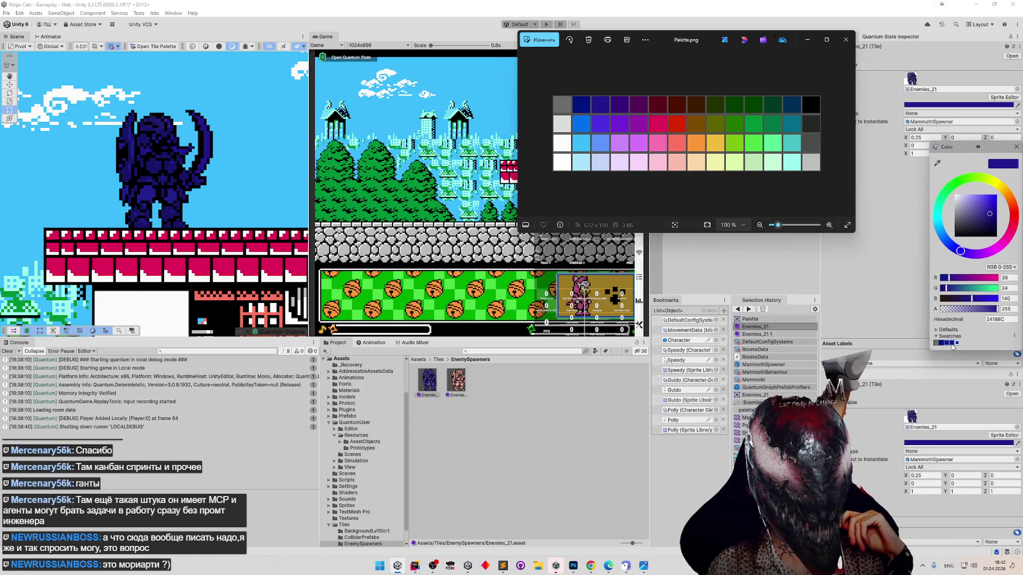
right_click(951, 343)
left_click(960, 356)
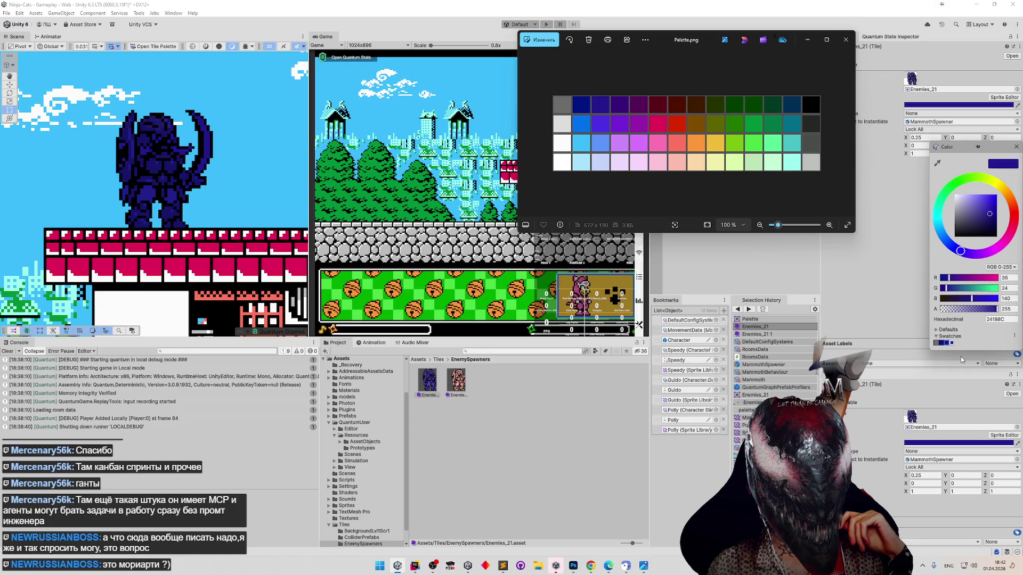
Switch the tile tint between 001380 and 24188C, ending on 24188C.
left_click(946, 344)
left_click(936, 344)
left_click(945, 344)
left_click(944, 343)
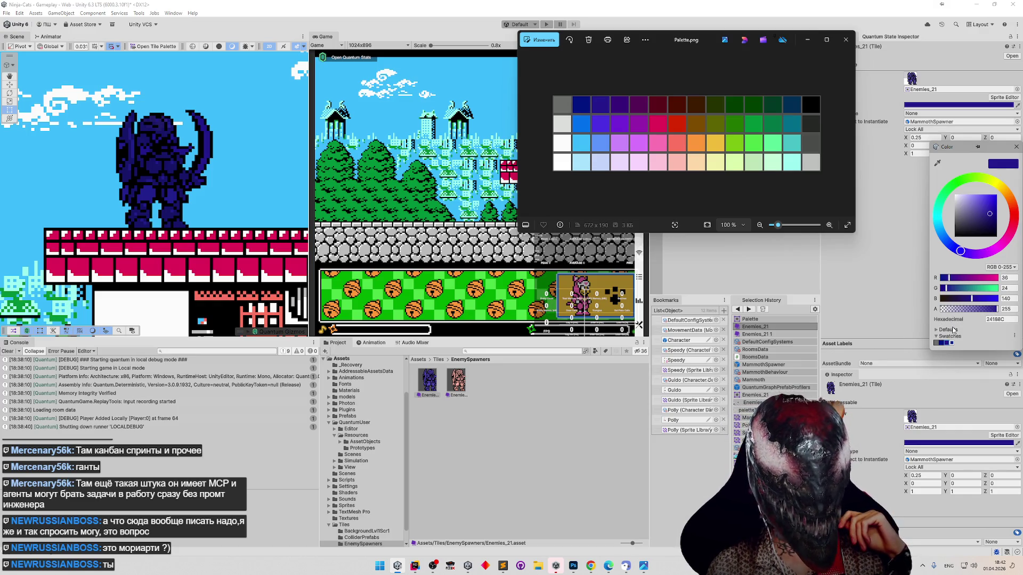
Eyedrop purple 39007A, dark magenta and dark crimson from the palette, saving magenta and crimson as swatches.
left_click(937, 163)
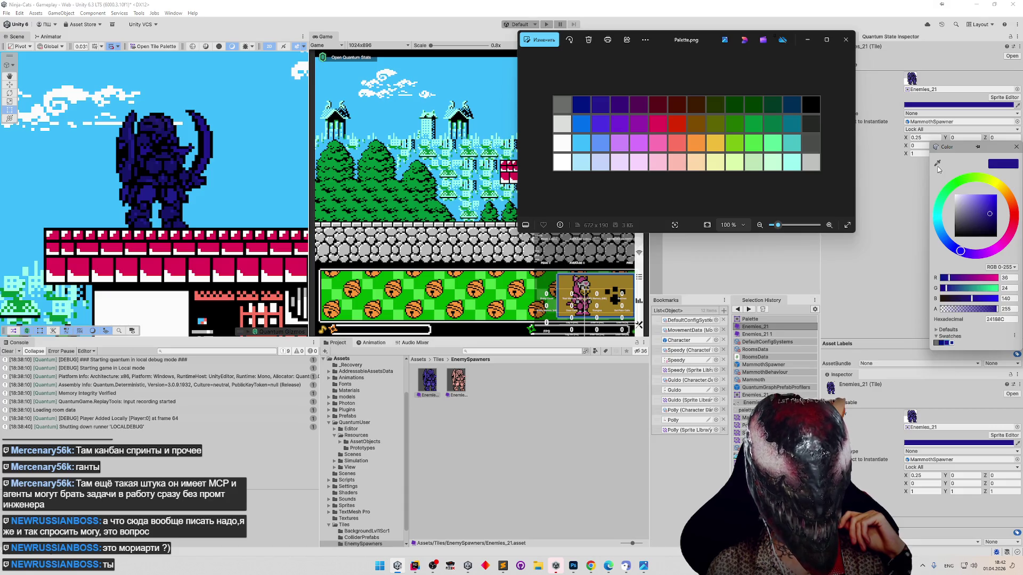
left_click(620, 111)
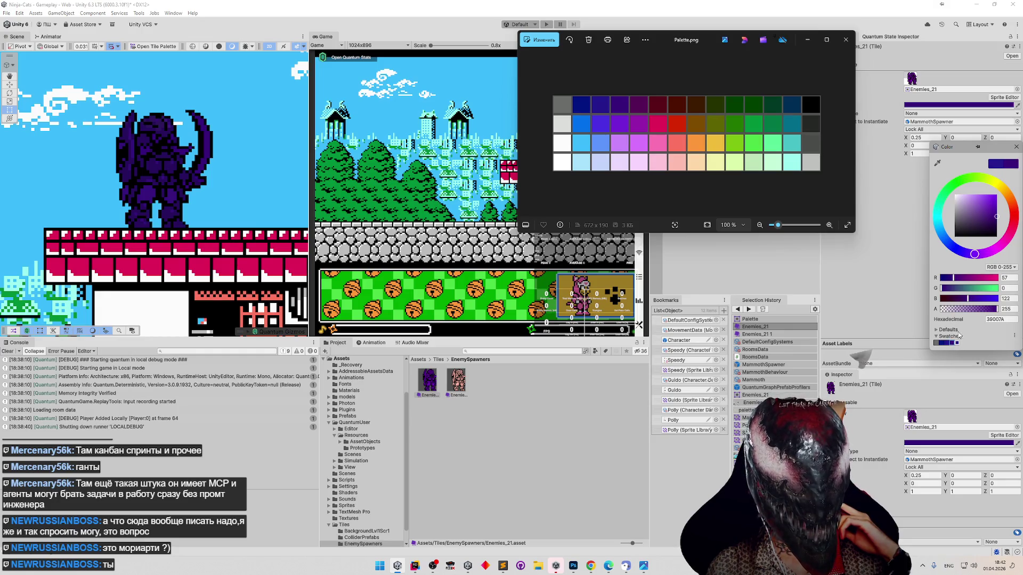
left_click(936, 162)
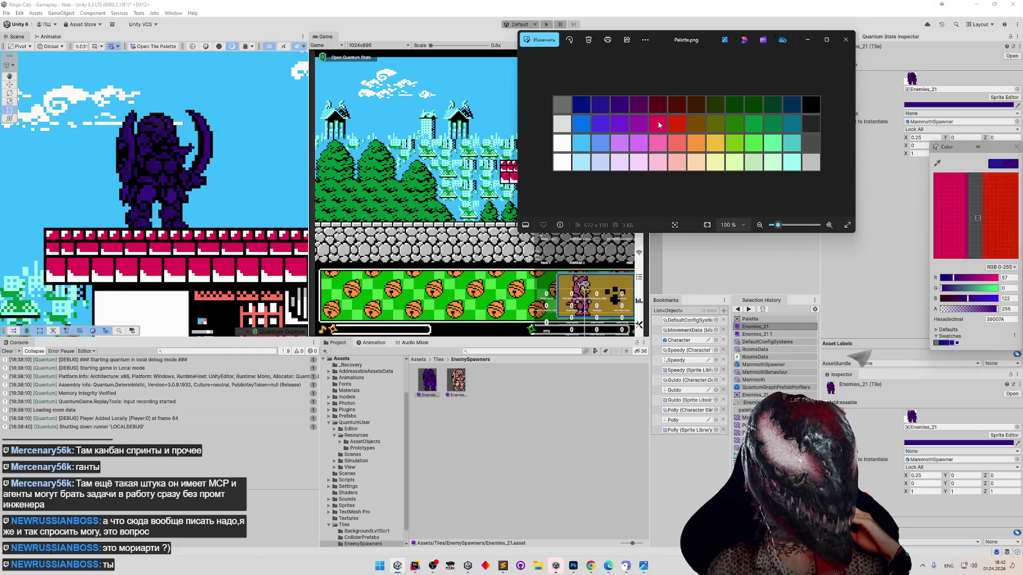
left_click(640, 106)
left_click(956, 343)
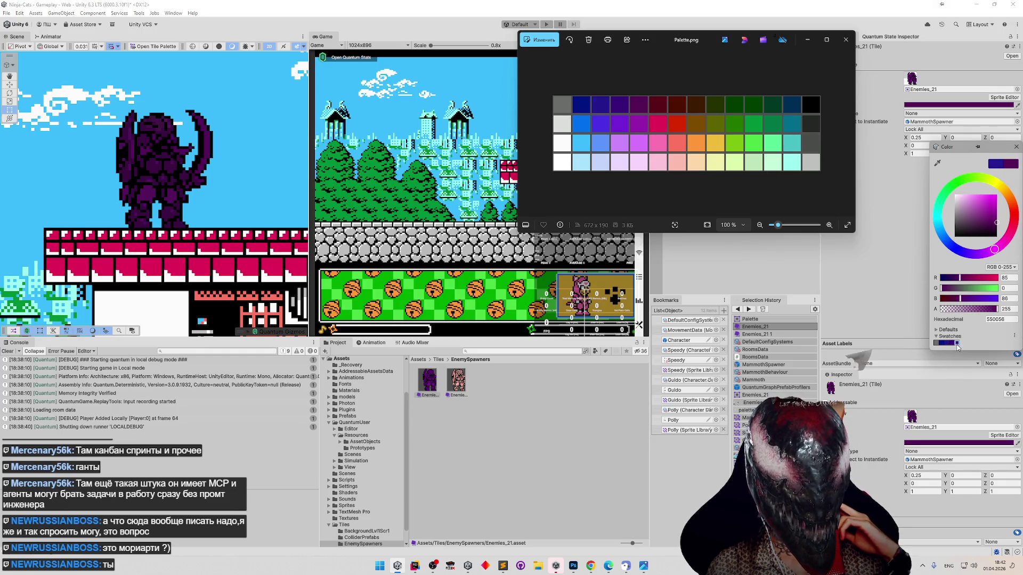
left_click(937, 164)
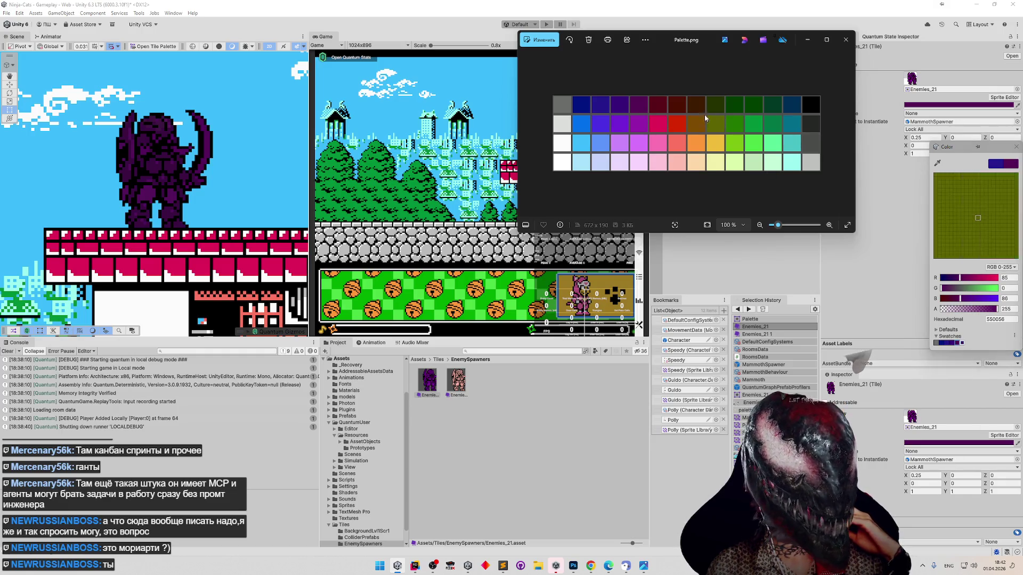
left_click(660, 106)
left_click(963, 343)
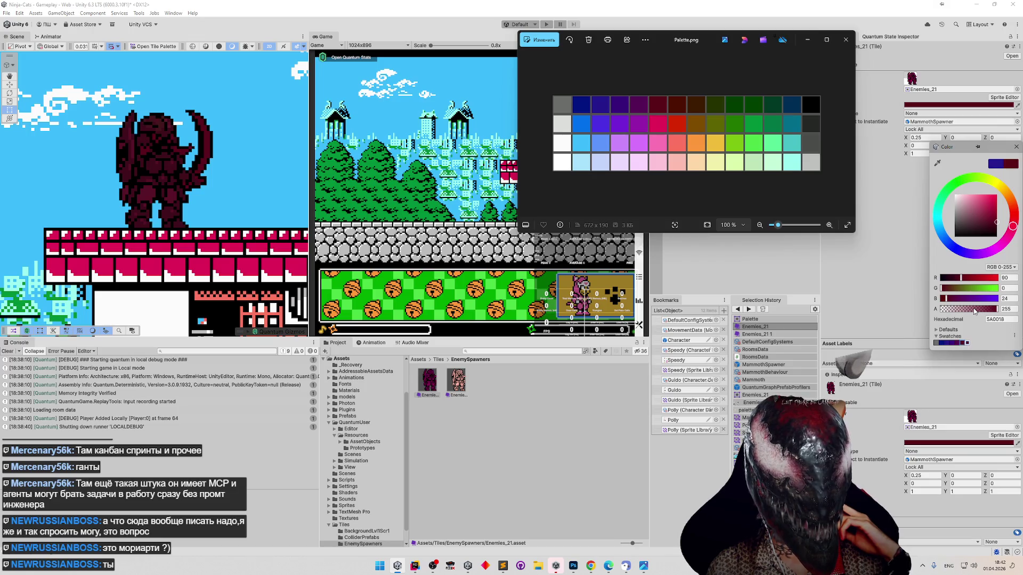
Try the purple 39007A and indigo 24188C swatches on the tile, ending on purple.
left_click(968, 336)
left_click(962, 342)
right_click(961, 343)
left_click(959, 343)
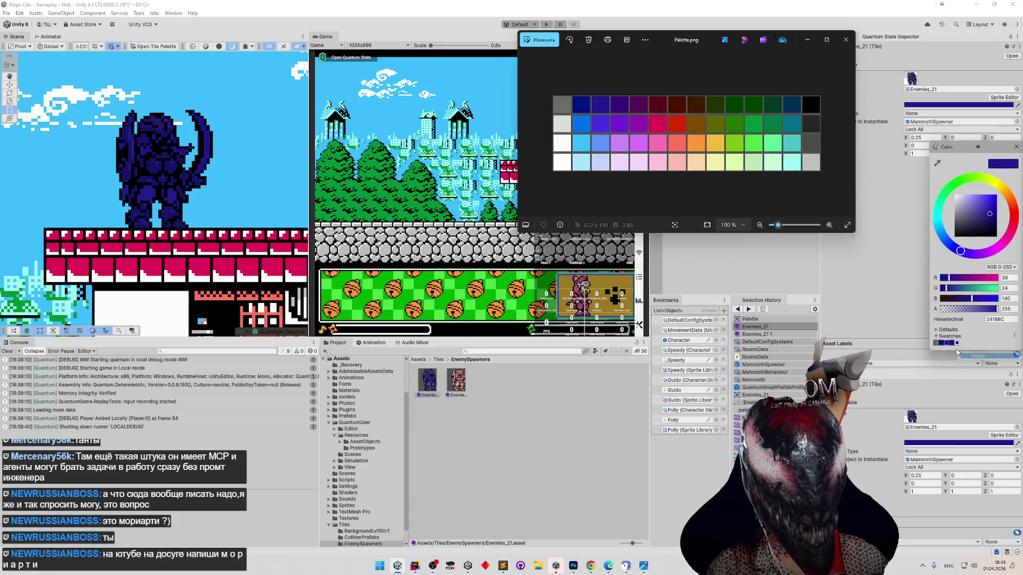
left_click(956, 343)
right_click(955, 344)
left_click(957, 351)
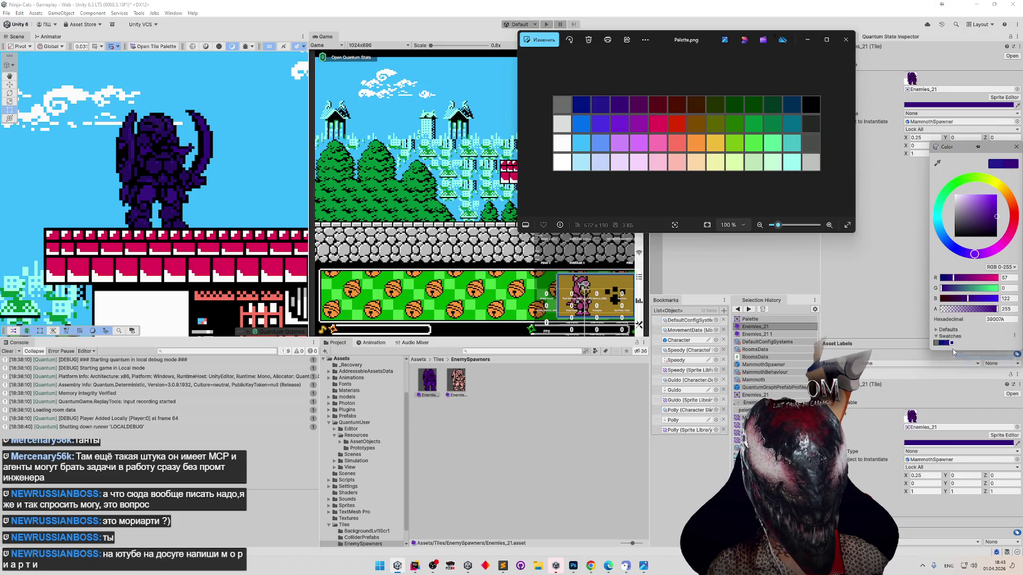
Delete the remaining swatch and save the current purple 39007A as a new swatch.
right_click(943, 343)
left_click(942, 344)
right_click(942, 344)
left_click(958, 358)
left_click(936, 344)
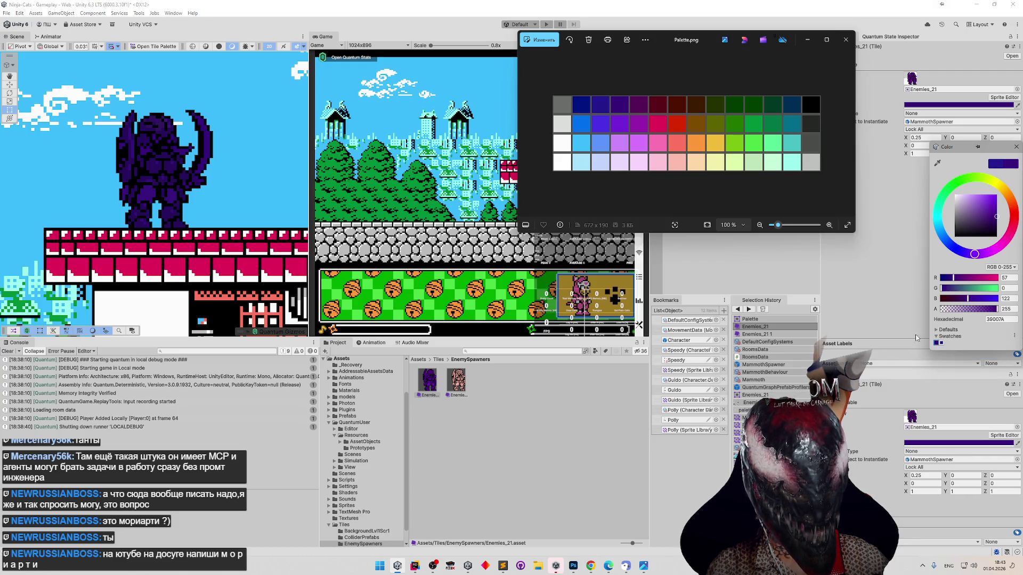
Compare the tile tinted palette grey against saved purple 39007A, settling on grey 909090.
left_click(936, 164)
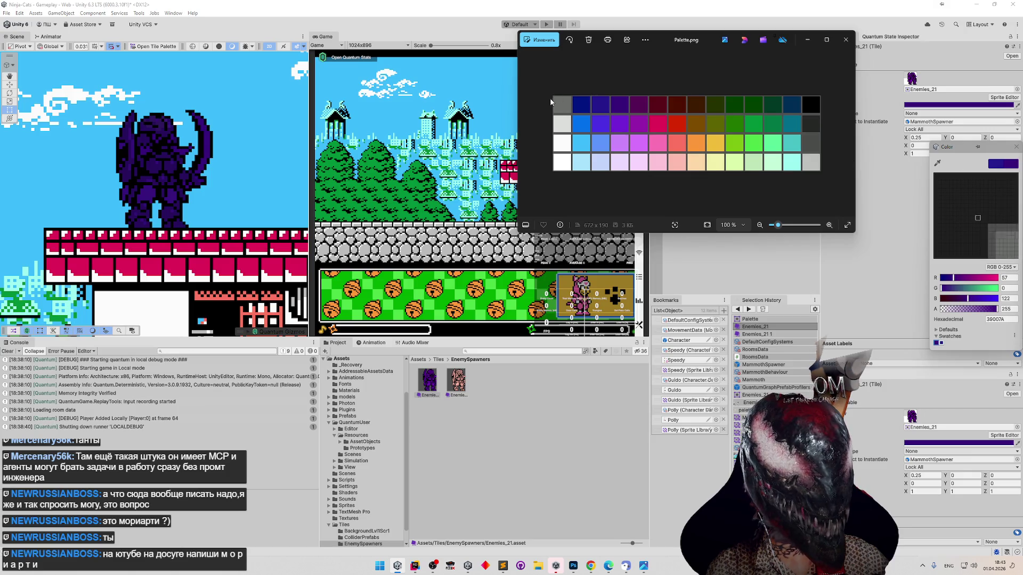
left_click(562, 104)
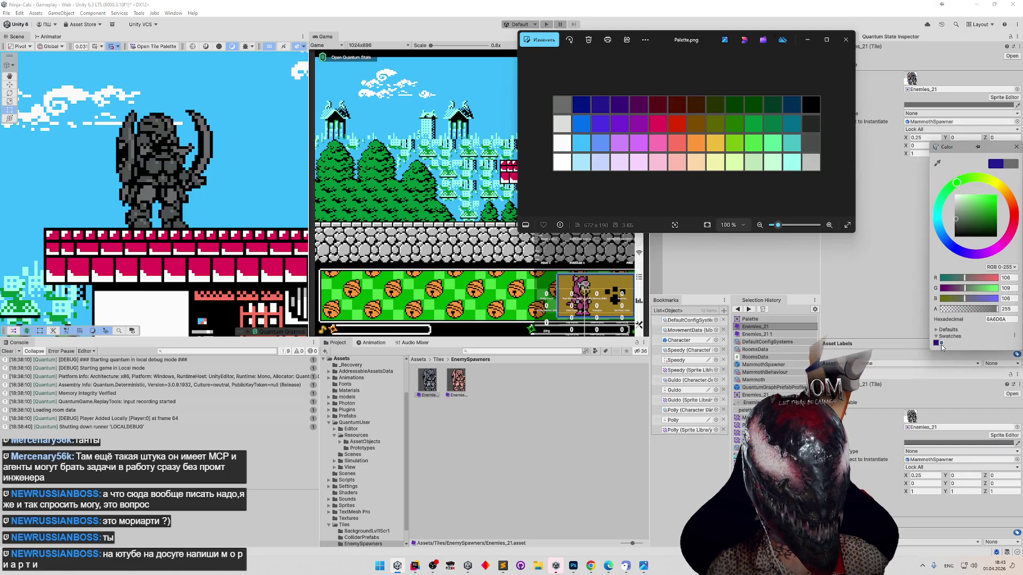
left_click(937, 344)
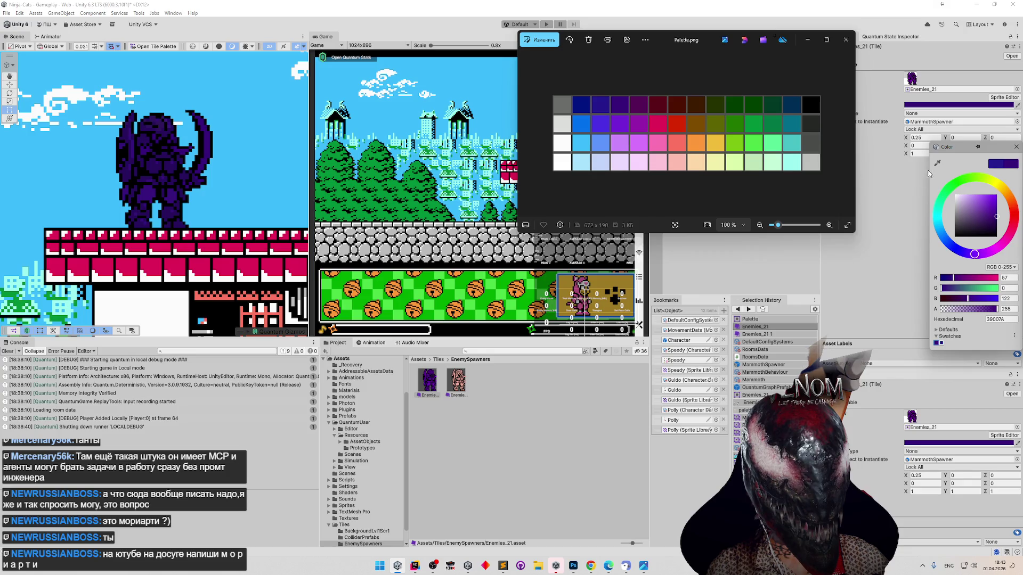
left_click(937, 163)
left_click(559, 109)
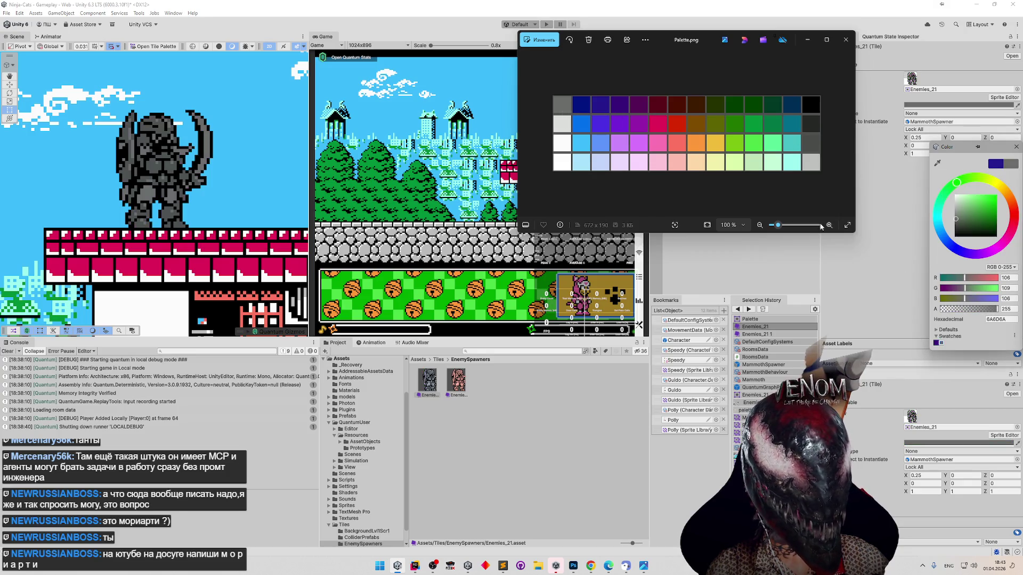
left_click(936, 344)
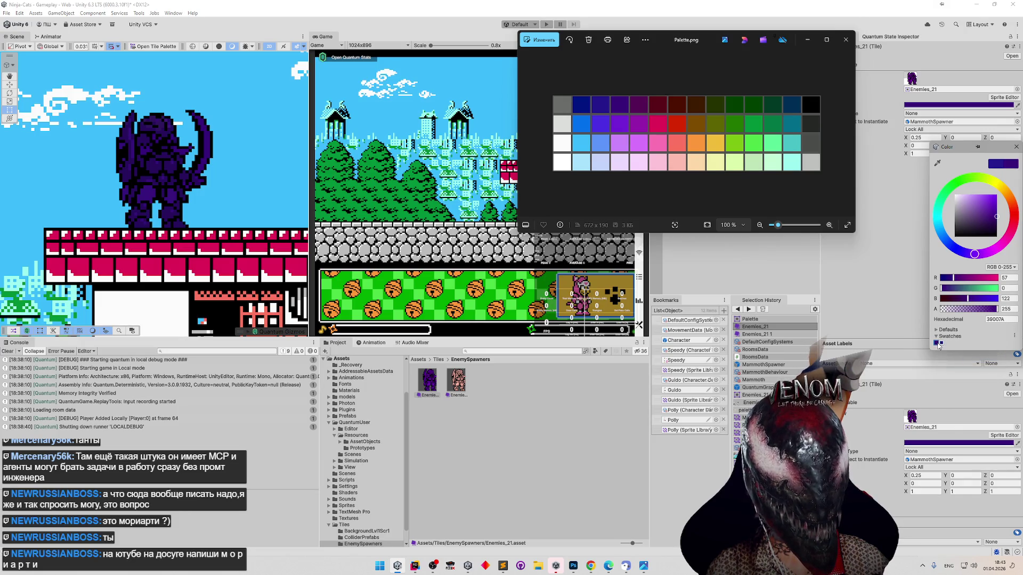
left_click(937, 162)
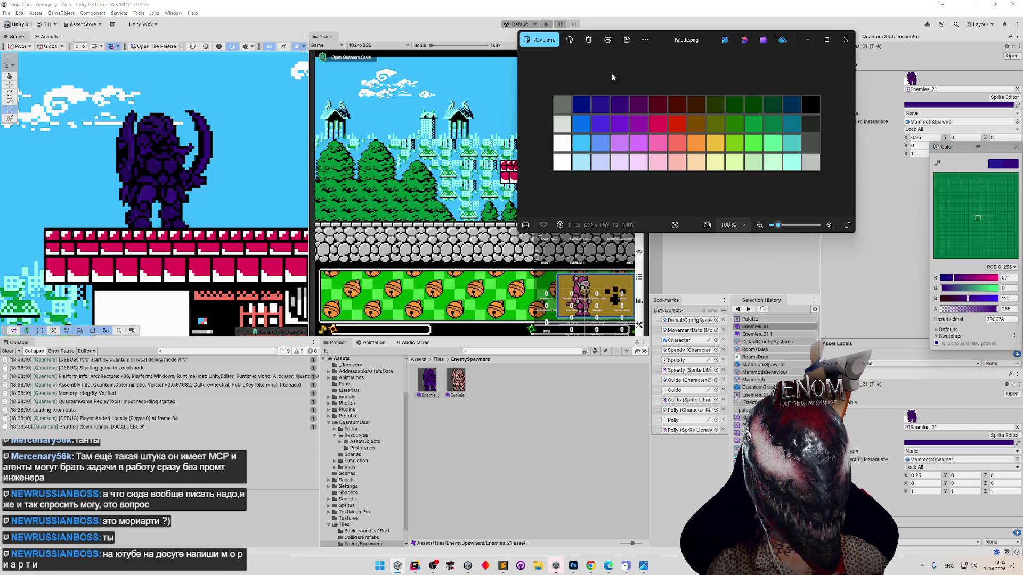
left_click(562, 101)
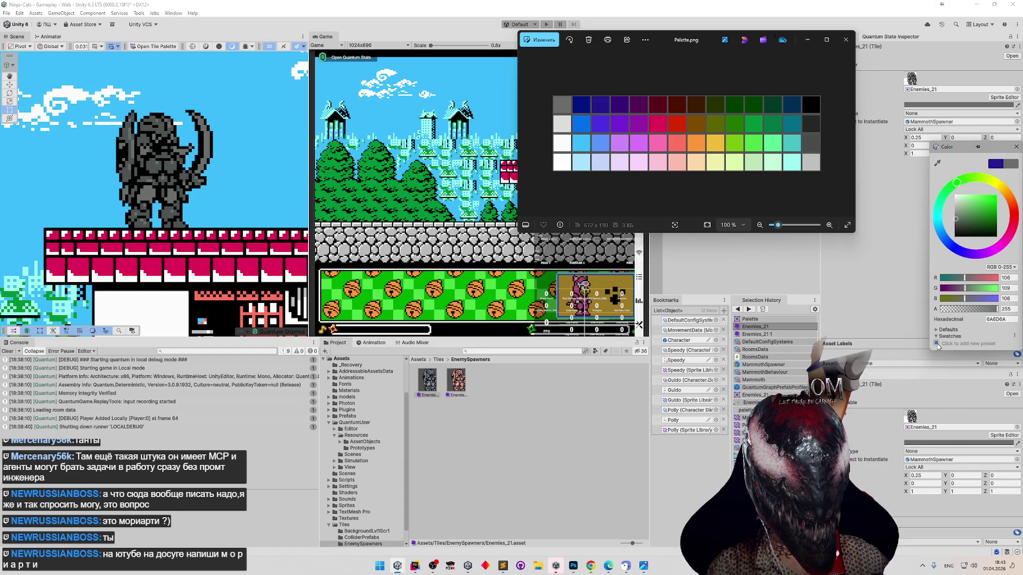
left_click(937, 162)
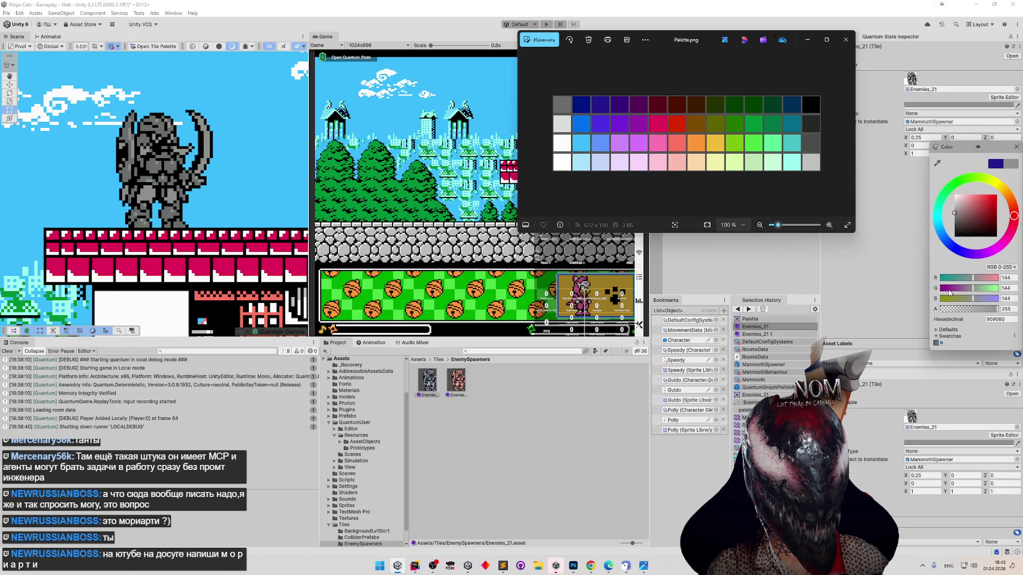
Eyedrop dark blue 001380, then indigo 24188C, from the palette and save indigo as a swatch.
left_click(937, 164)
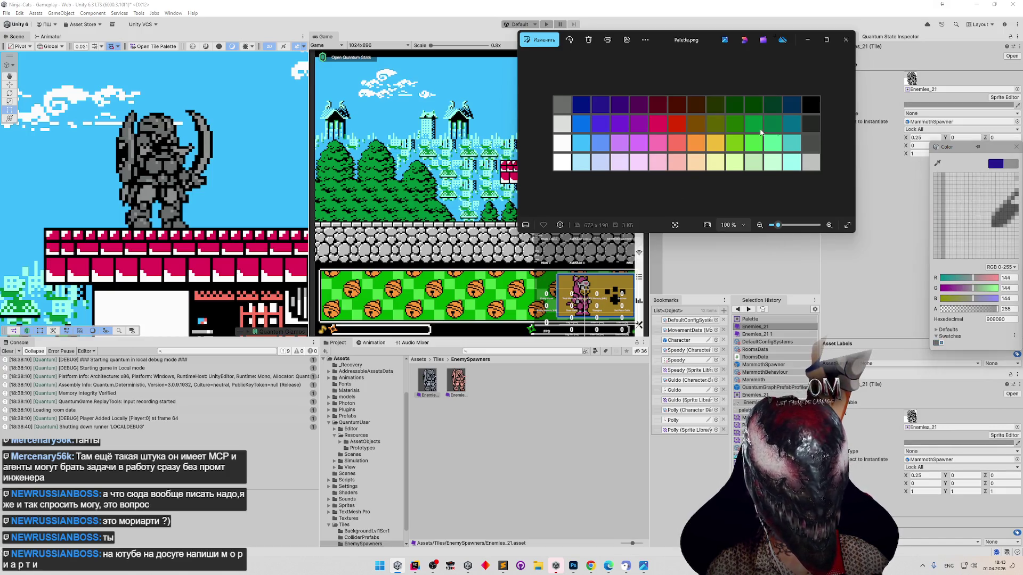
left_click(580, 105)
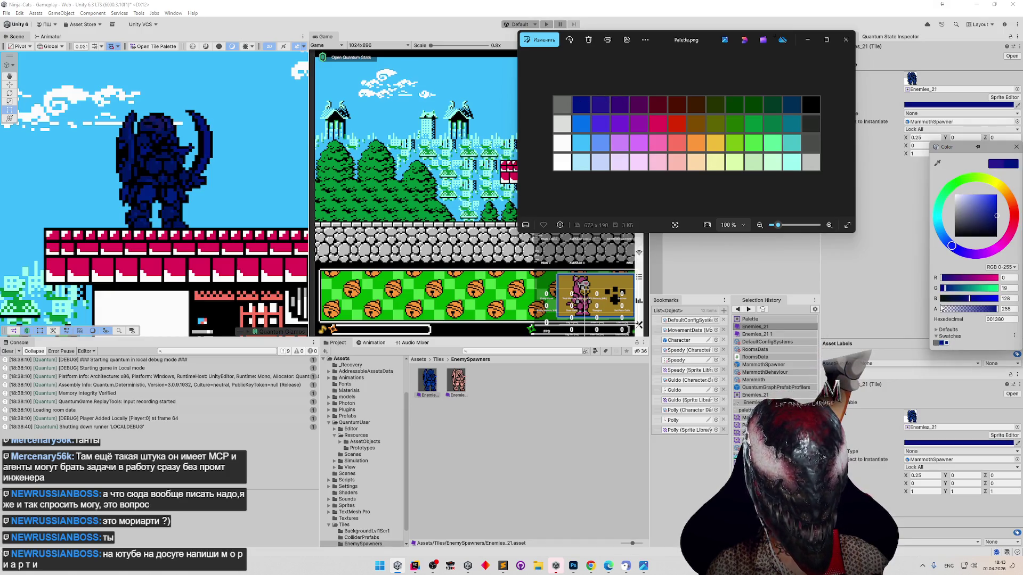
left_click(938, 166)
left_click(600, 105)
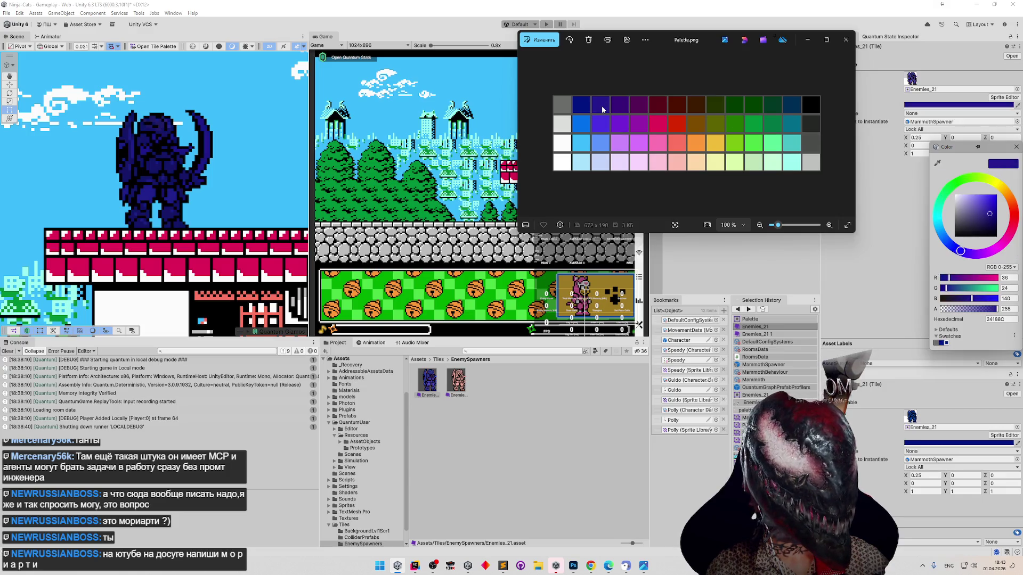
left_click(947, 344)
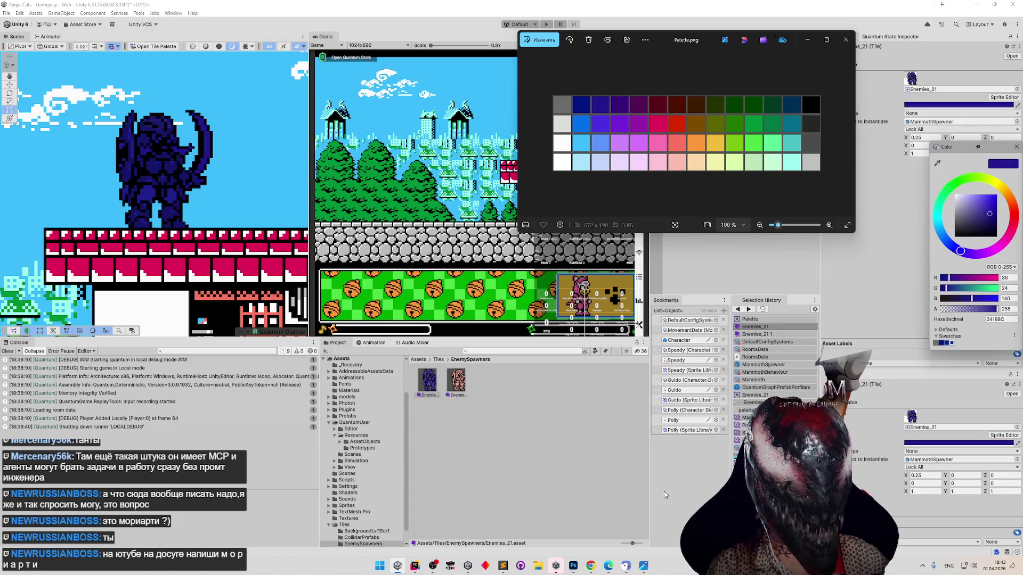
left_click(590, 565)
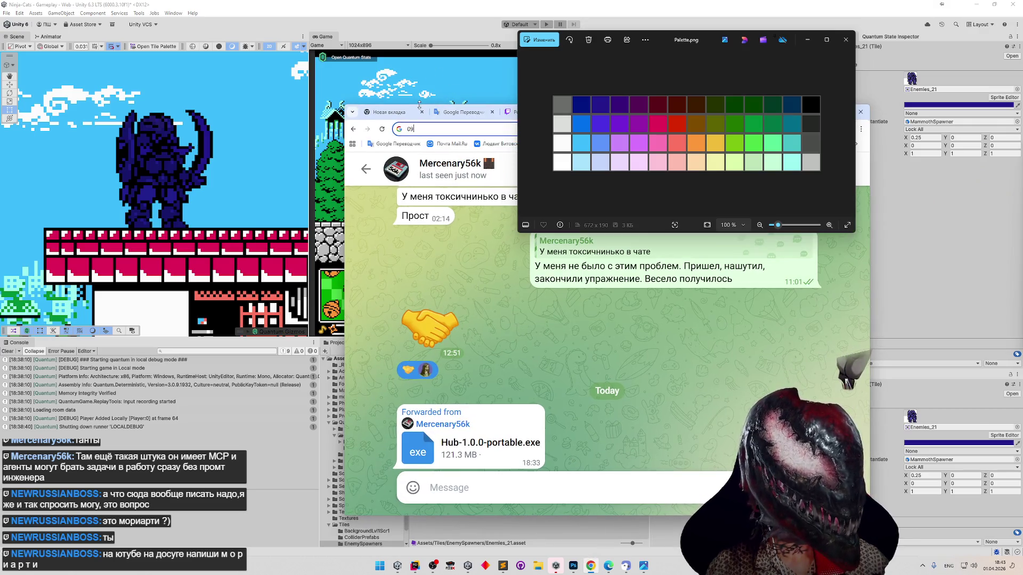
Open YouTube from a new tab's search and pull it into its own window.
left_click(422, 108)
key("alt+shift")
type("пе,")
key("Return")
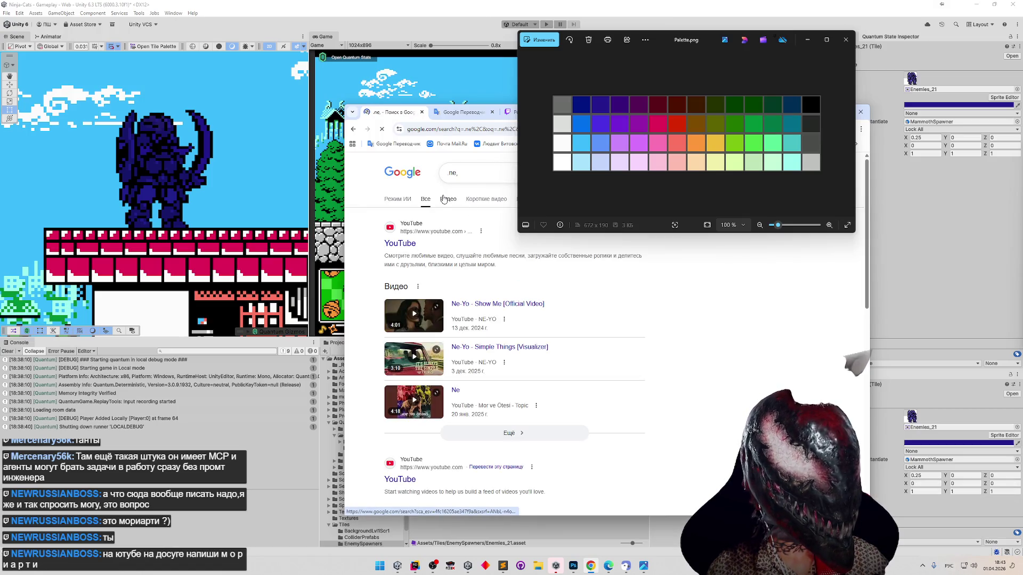
left_click(405, 230)
mouse_move(375, 115)
left_mouse_down()
mouse_move(293, 127)
mouse_move(357, 129)
mouse_move(243, 116)
left_mouse_up()
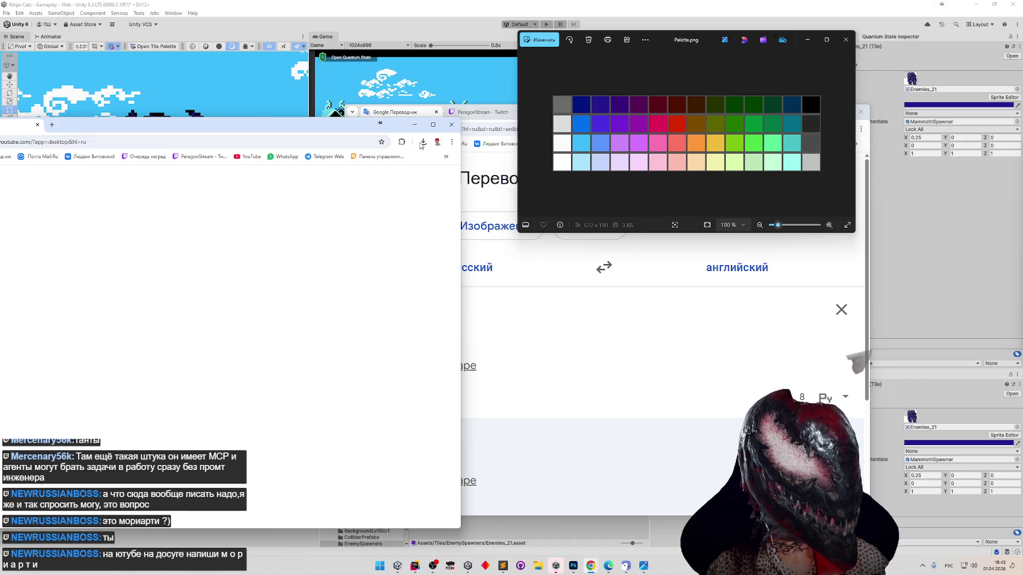
Disconnect the VeePN extension and dismiss its rating prompt.
left_click(402, 142)
left_click(314, 243)
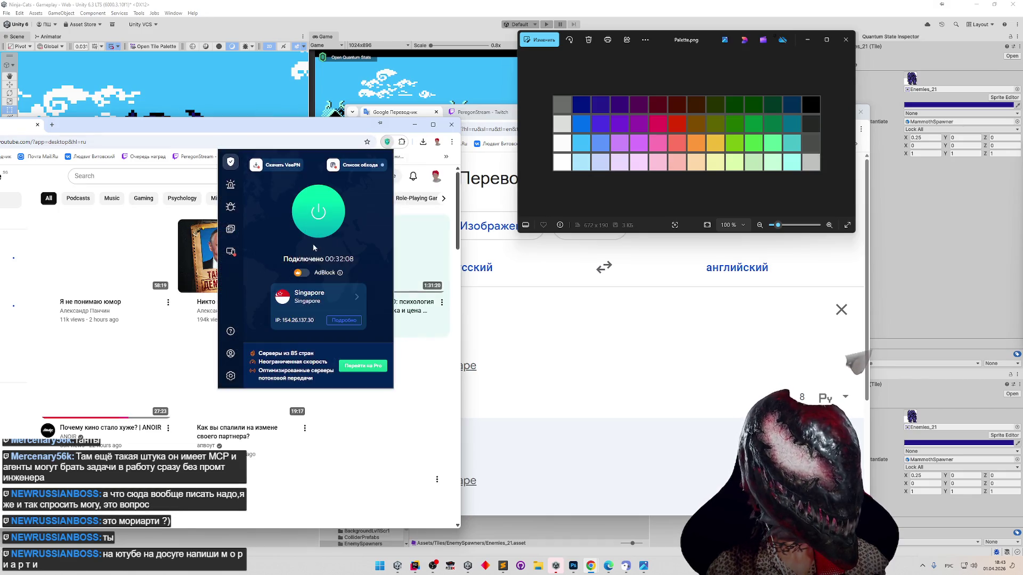
left_click(311, 219)
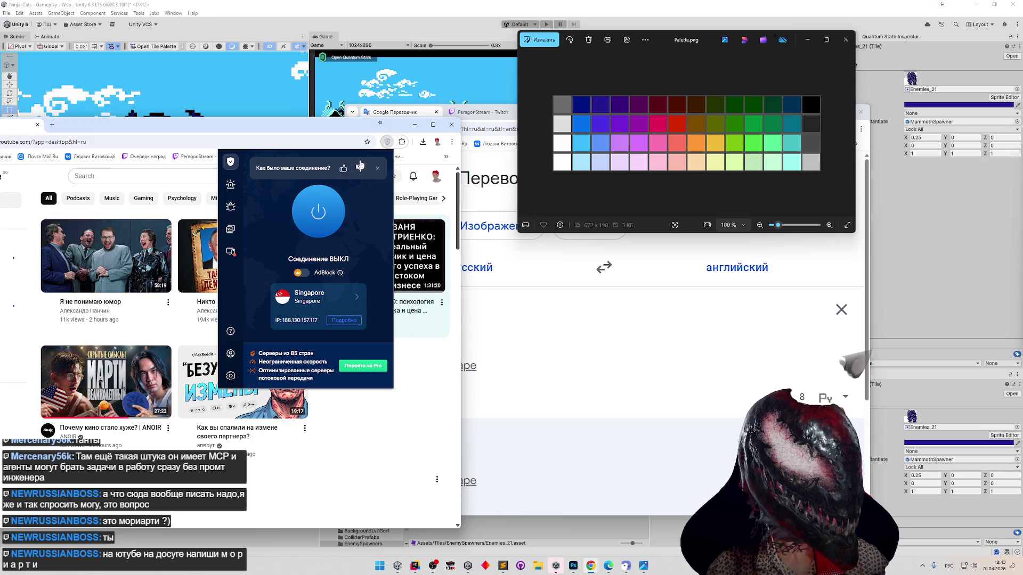
left_click(378, 169)
Search YouTube for МОРИАРТИ, then close the YouTube window.
mouse_move(254, 128)
left_mouse_down()
mouse_move(318, 63)
mouse_move(445, 109)
left_mouse_up()
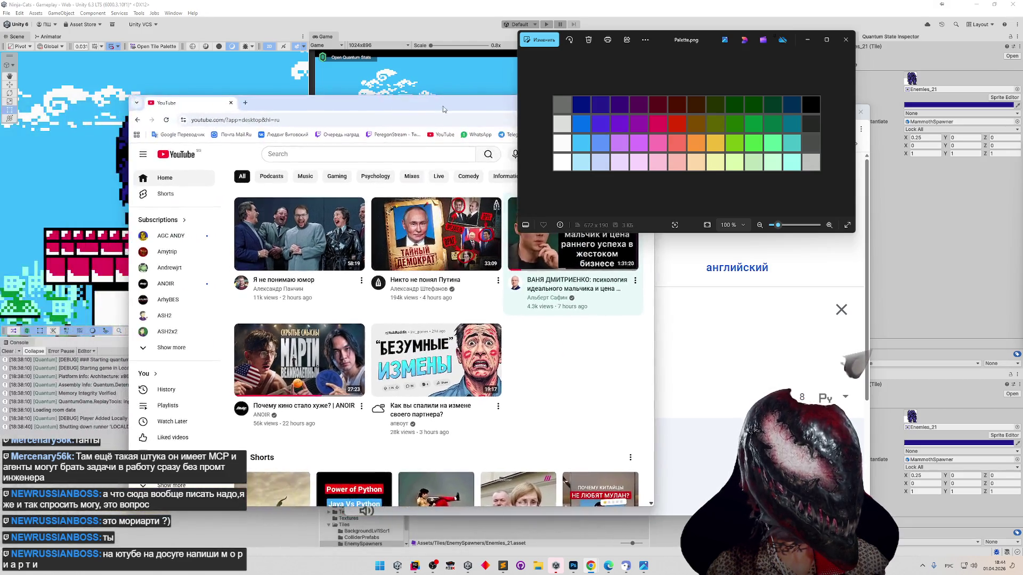
left_click(343, 154)
type("м")
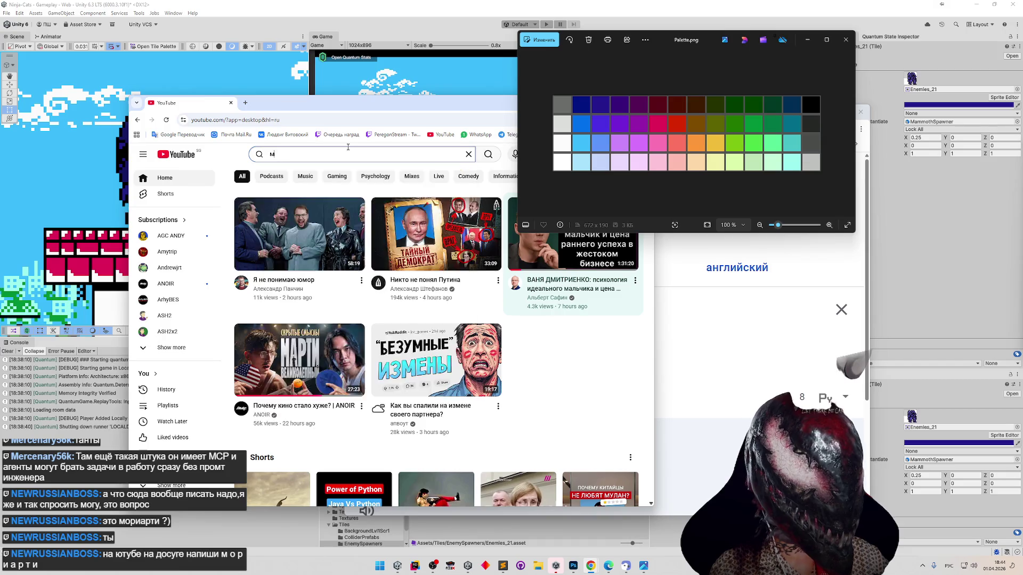
type(" о р и")
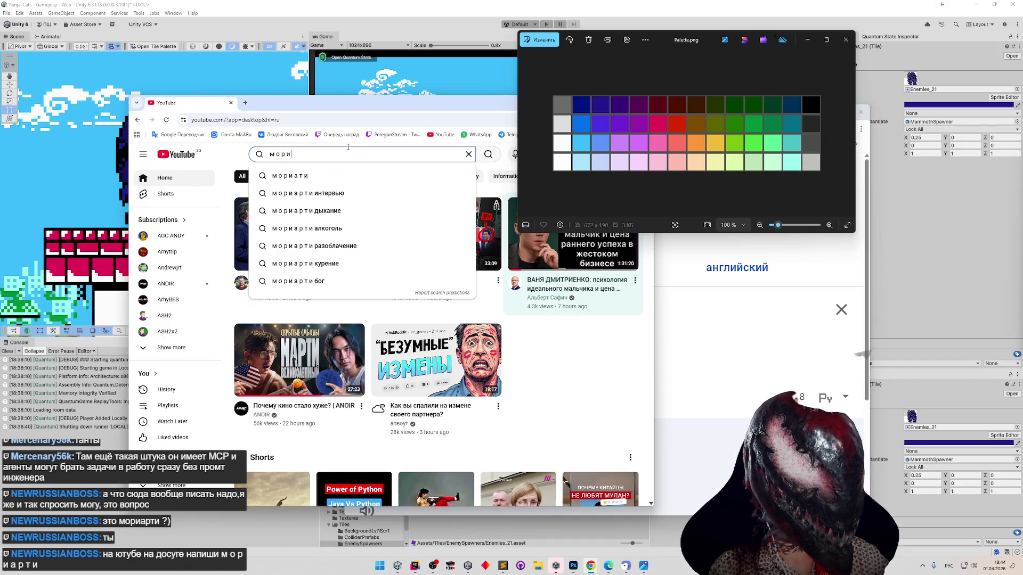
type(" а р т и")
key("Return")
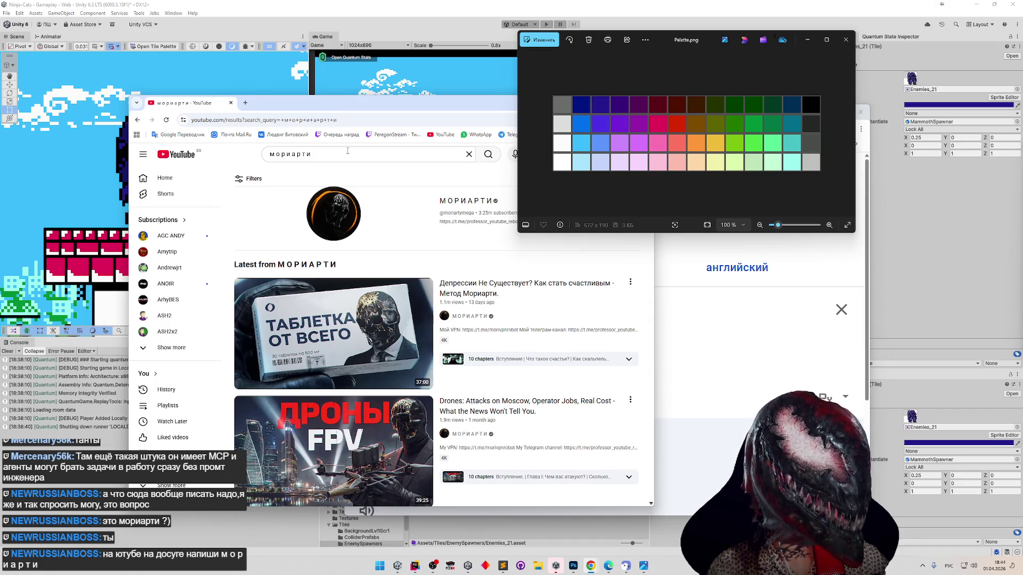
left_click(230, 104)
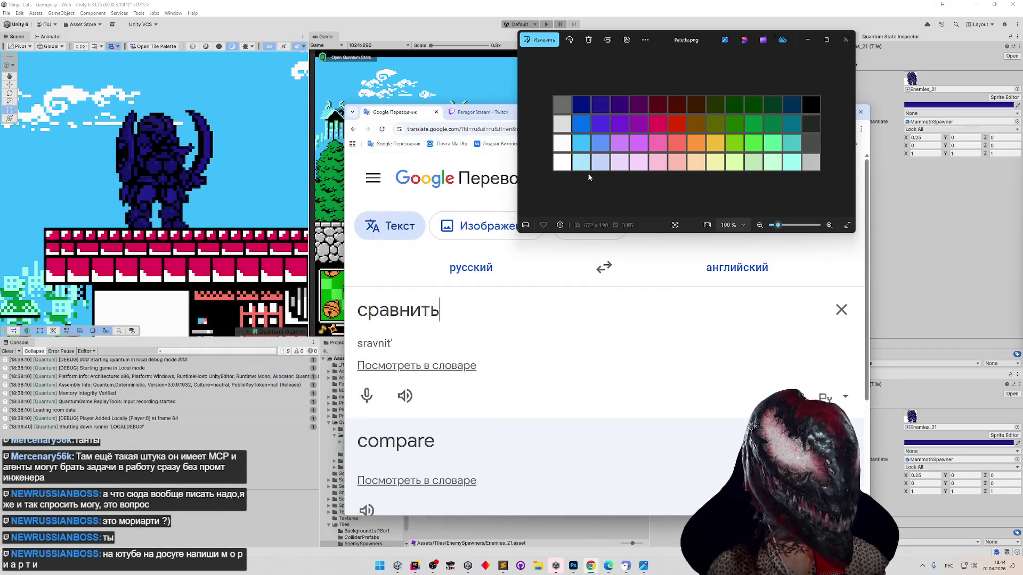
Save the current colour as a swatch, try purple 550056, and delete two unwanted swatches.
mouse_move(688, 46)
left_mouse_down()
mouse_move(684, 108)
mouse_move(684, 93)
mouse_move(650, 85)
left_mouse_up()
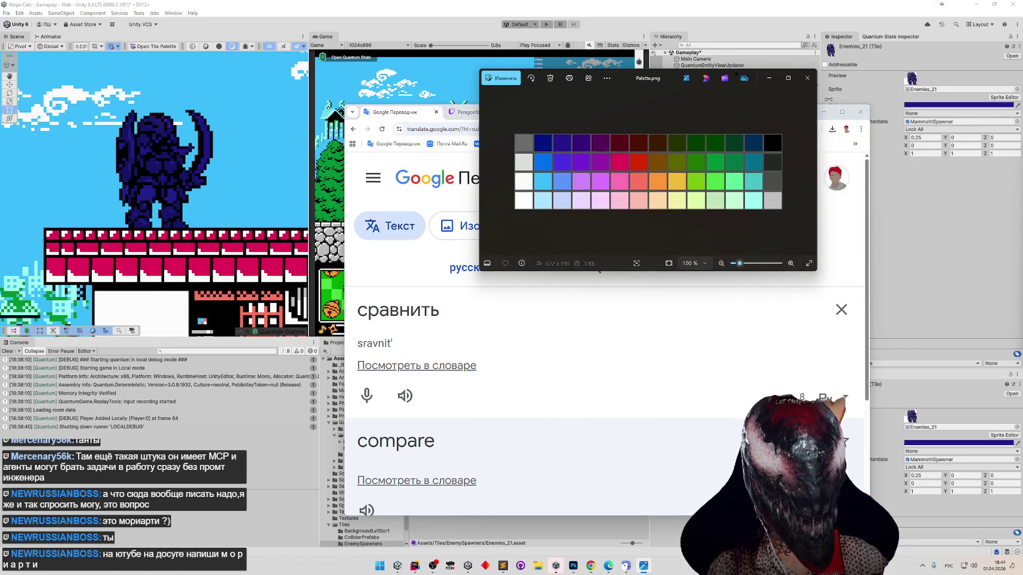
left_click(922, 105)
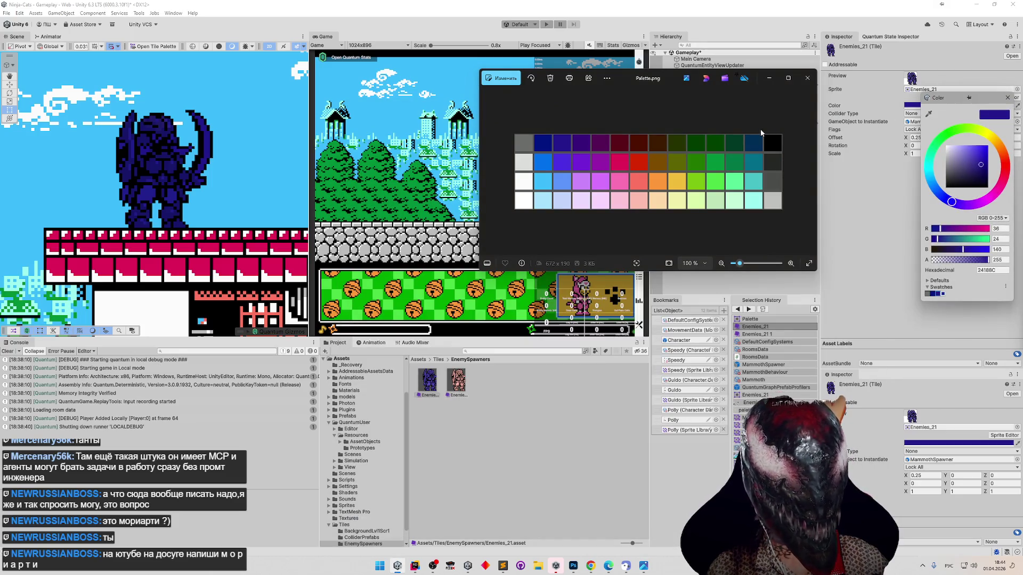
left_click(942, 294)
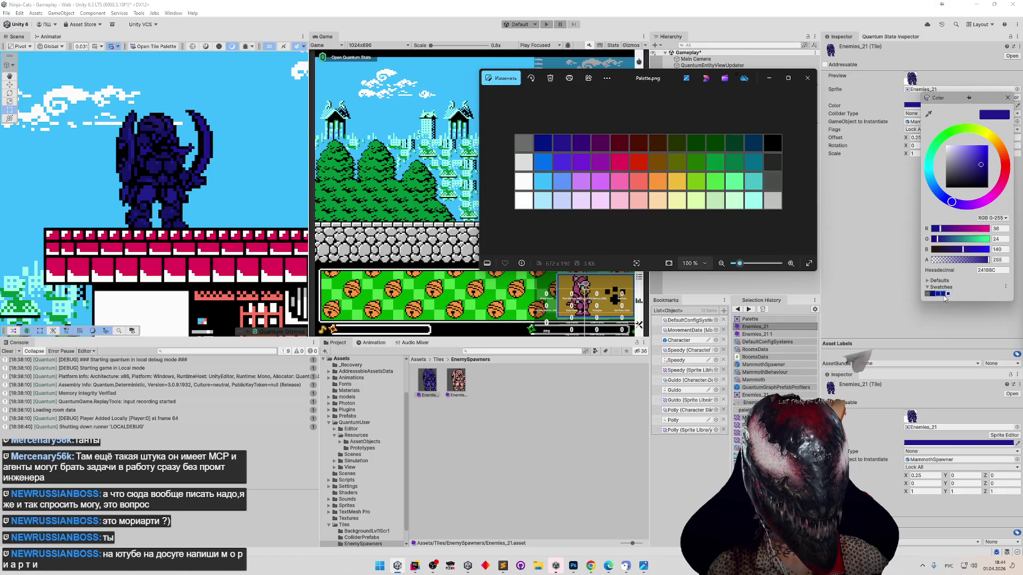
left_click(947, 294)
right_click(959, 299)
left_click(976, 309)
right_click(956, 294)
left_click(976, 309)
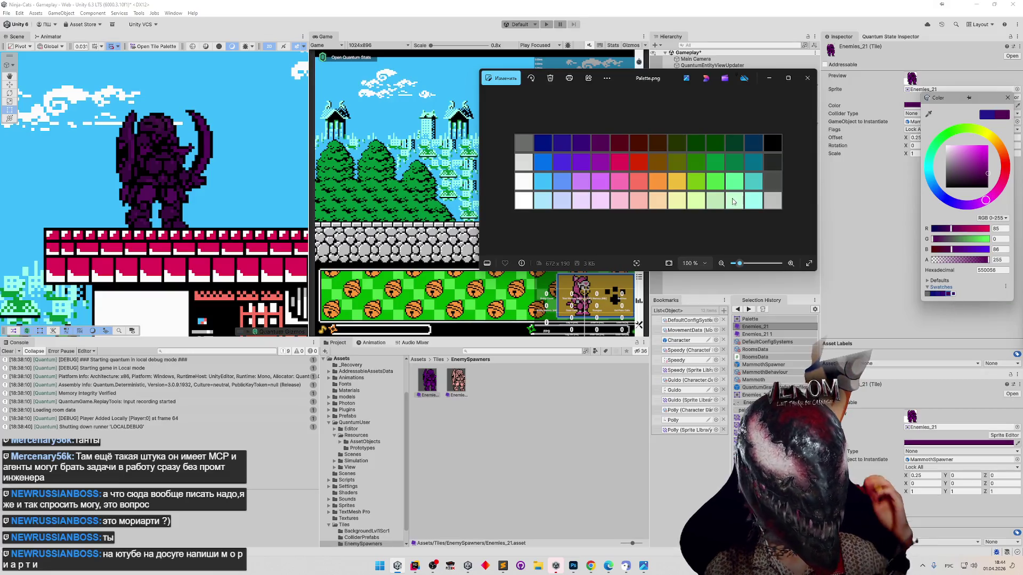
left_click(621, 145)
Eyedrop dark red 5A0018 from the palette, save it as a swatch, and compare it with purple.
left_click(927, 105)
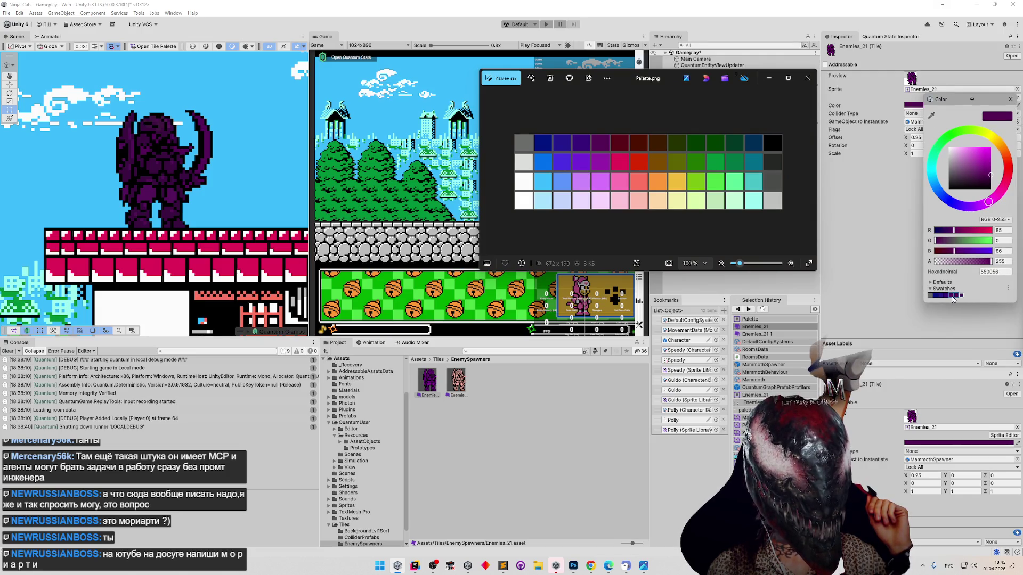
right_click(953, 299)
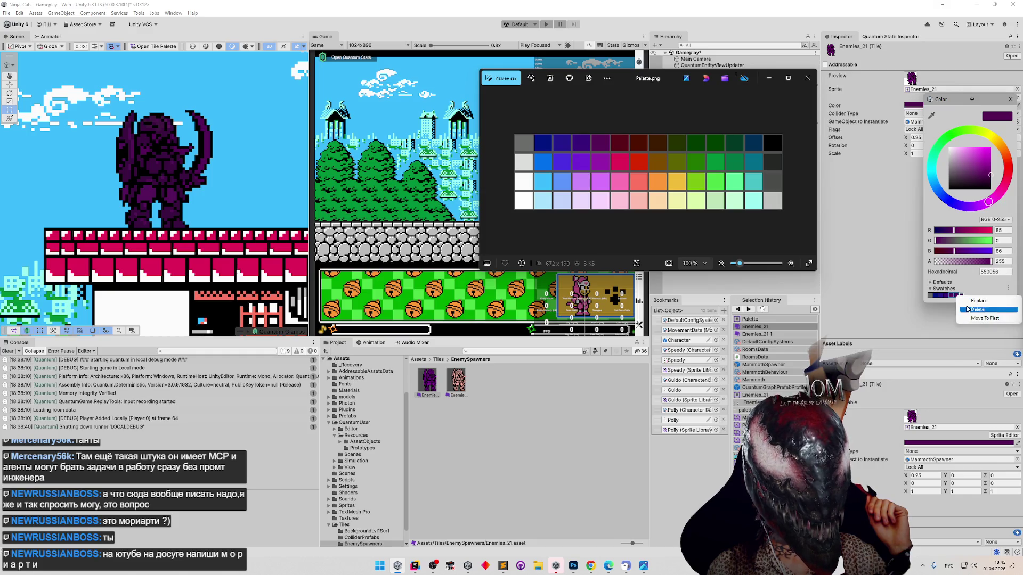
left_click(955, 296)
left_click(931, 115)
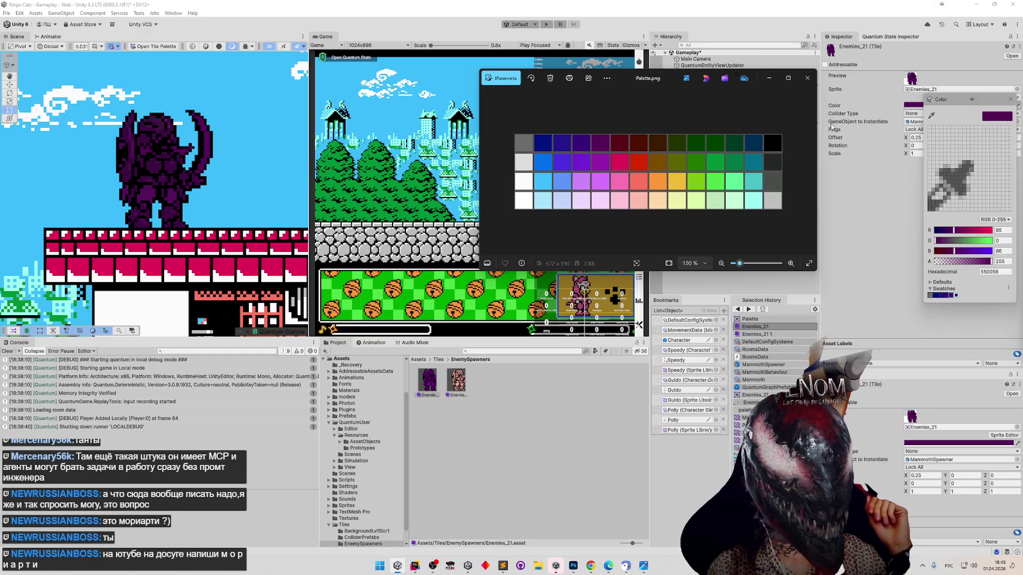
left_click(617, 143)
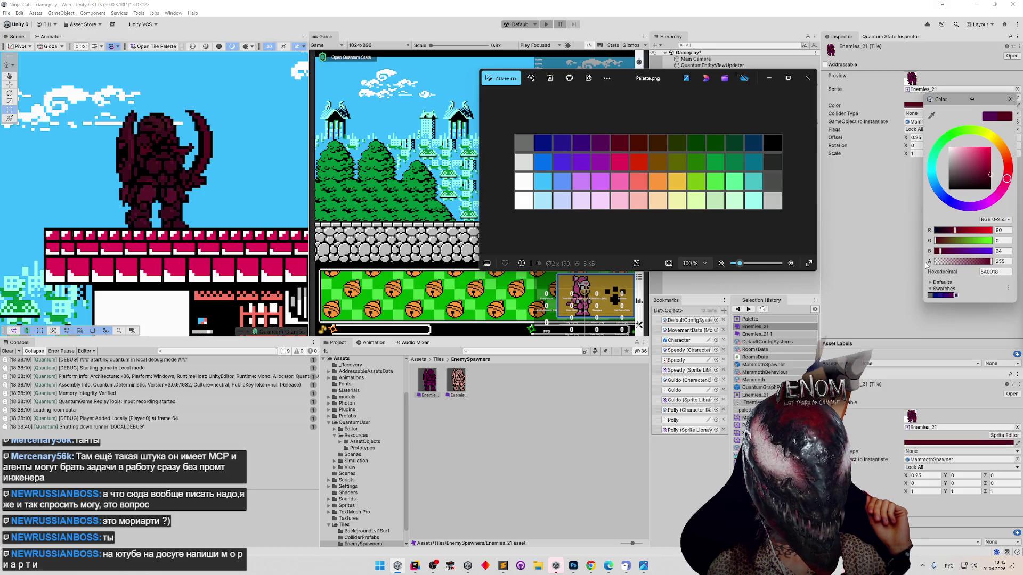
left_click(956, 296)
left_click(953, 295)
left_click(957, 295)
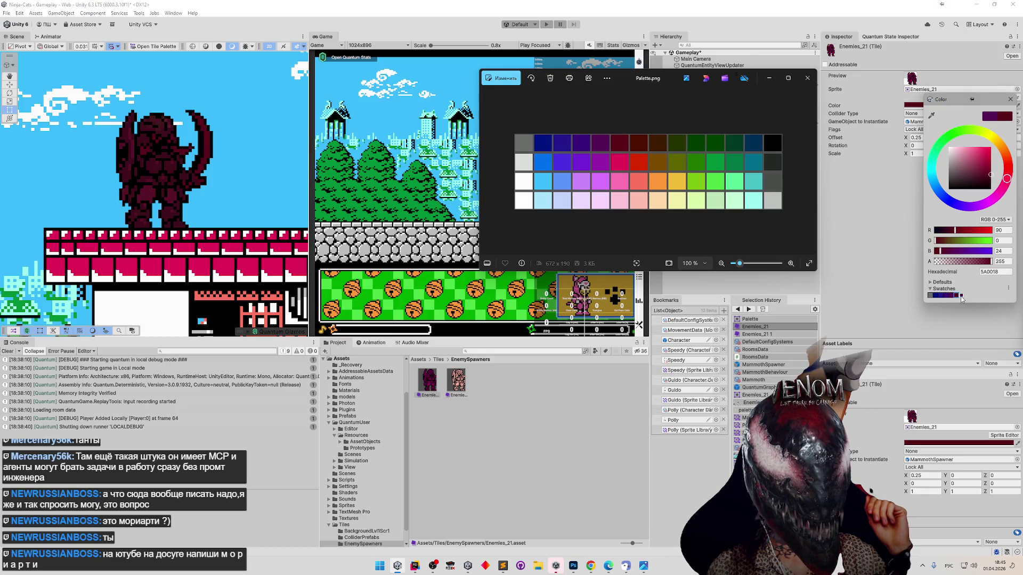
Sample the dark-red and then dark-brown 3D1C00 palette cells for the tile tint.
left_click(931, 115)
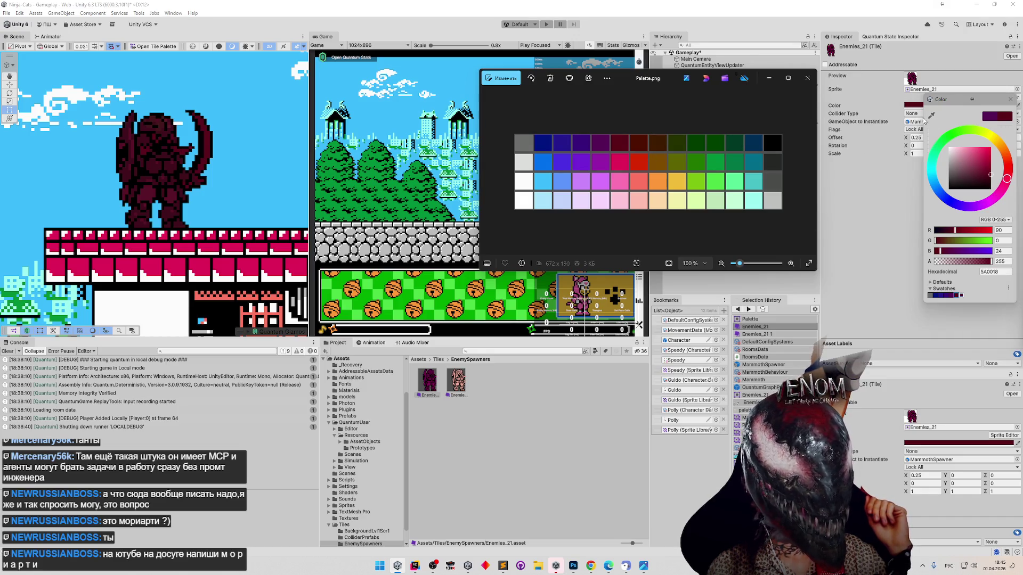
left_click(643, 148)
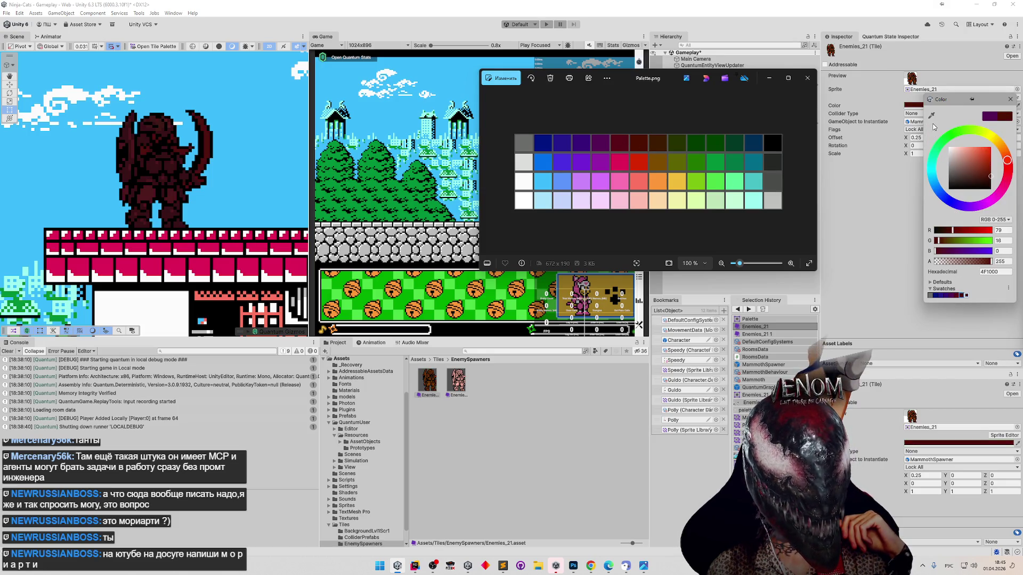
left_click(931, 116)
left_click(661, 144)
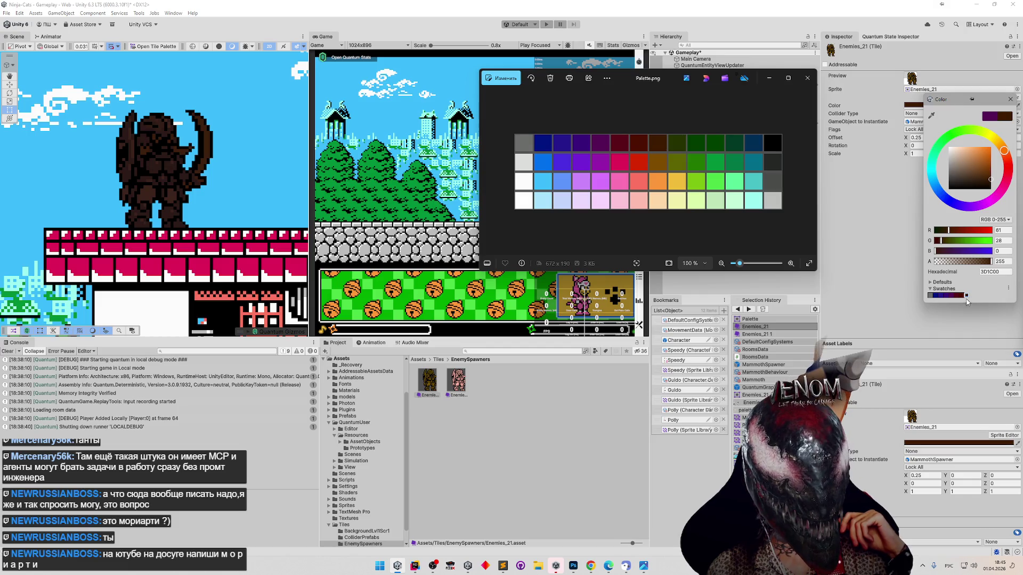
left_click(931, 115)
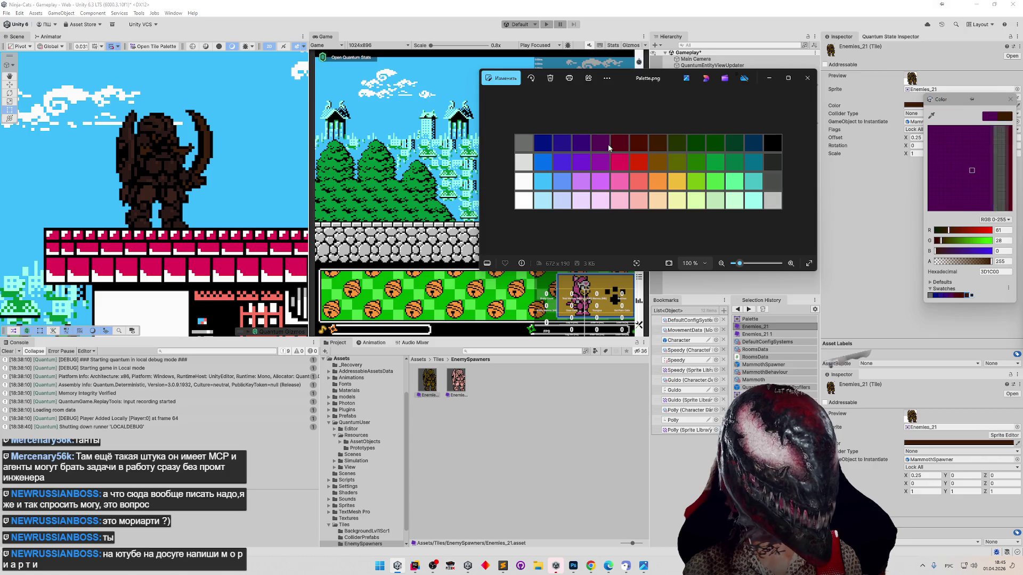
Save dark olive as a swatch and try the dark red 4F1000 and green 253200 swatches.
left_click(673, 143)
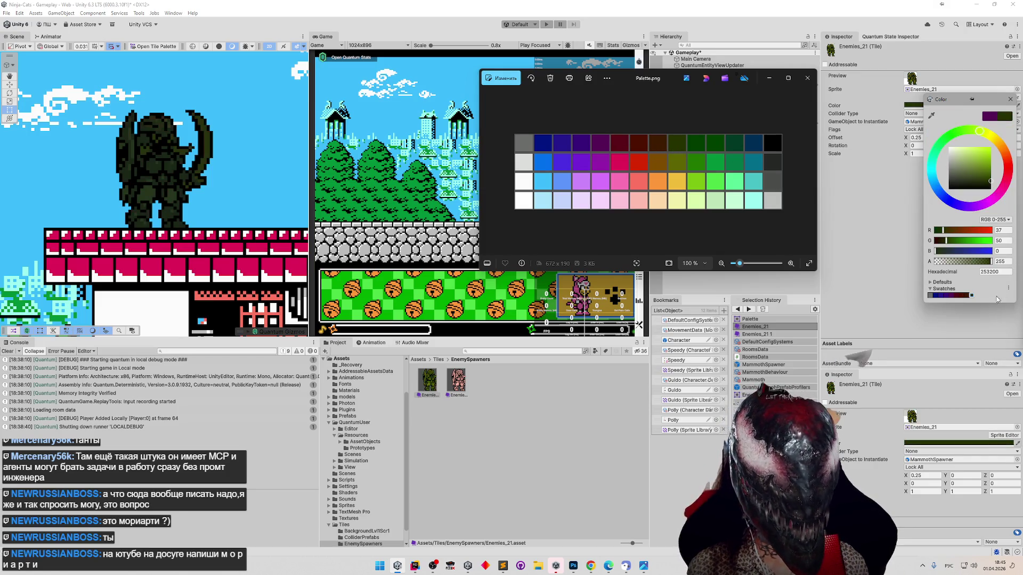
left_click(971, 296)
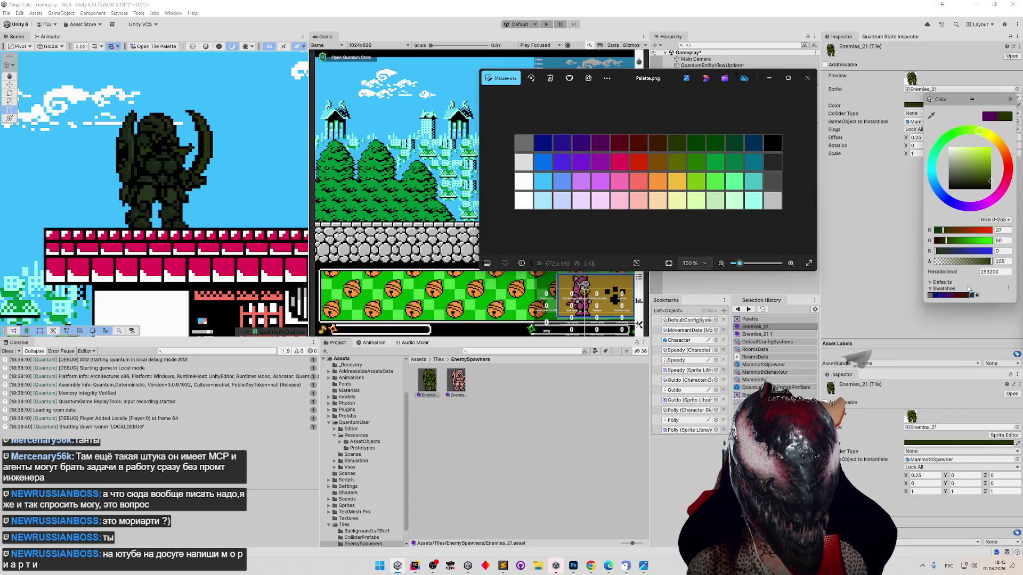
left_click(963, 295)
left_click(970, 296)
left_click(962, 296)
left_click(969, 296)
left_click(970, 296)
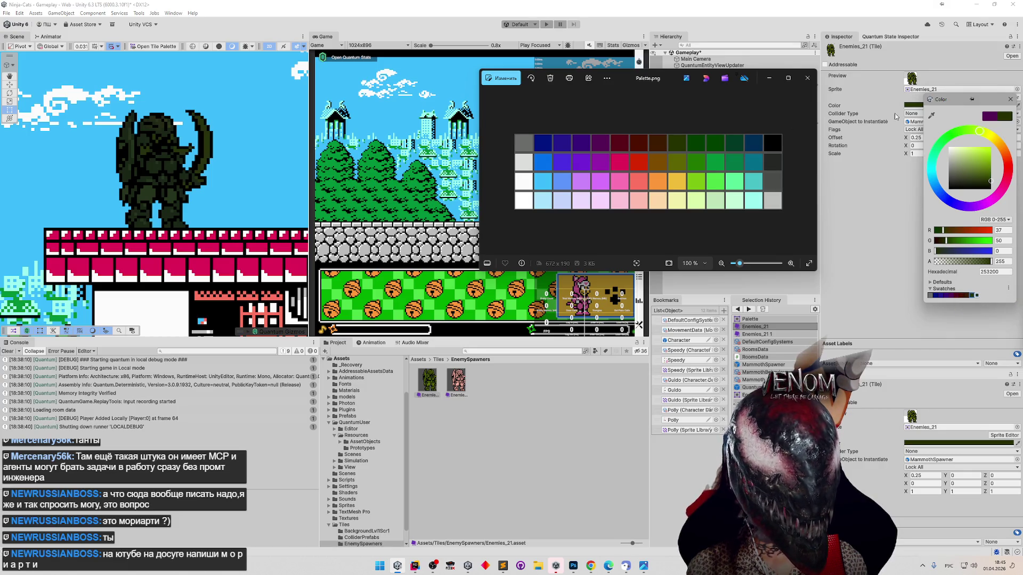
Eyedrop dark green, 004000 green and dark teal from the palette, saving dark green as a swatch.
left_click(930, 115)
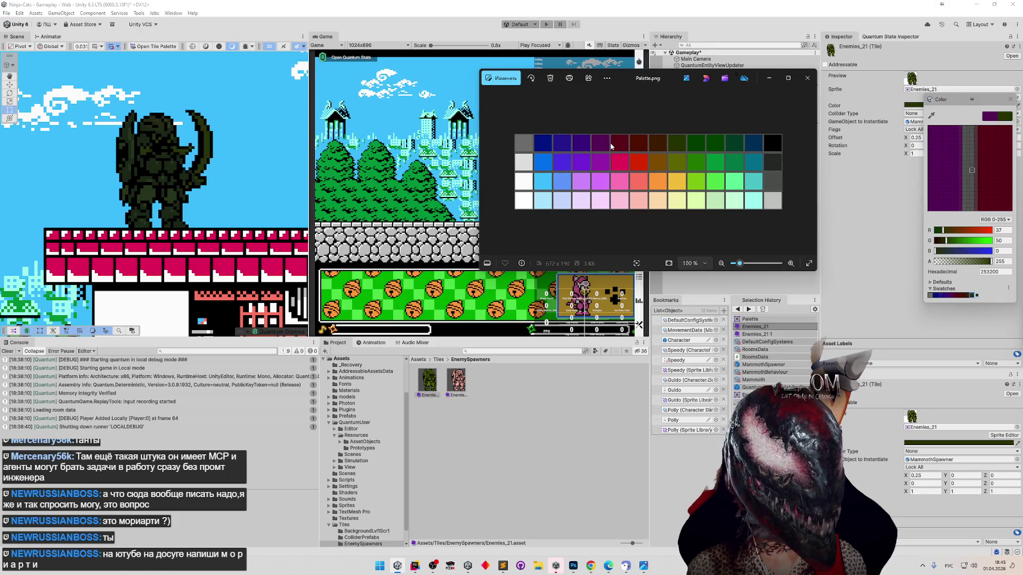
left_click(693, 144)
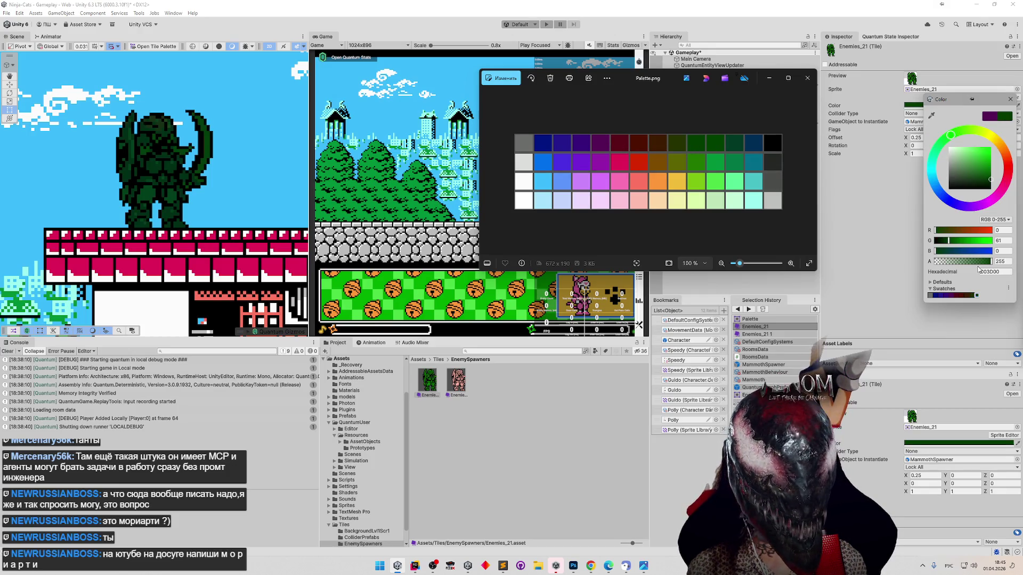
left_click(976, 295)
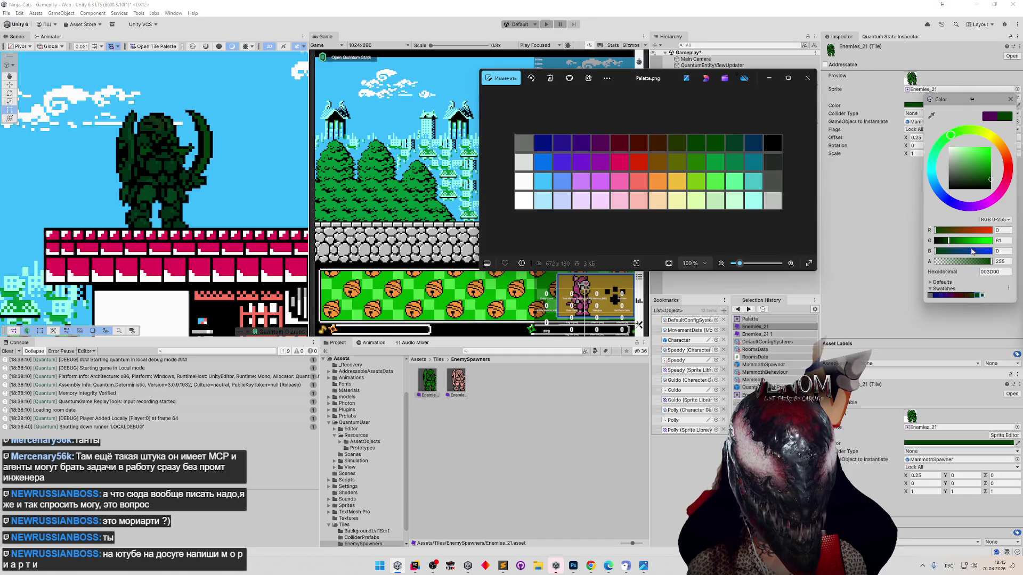
left_click(931, 115)
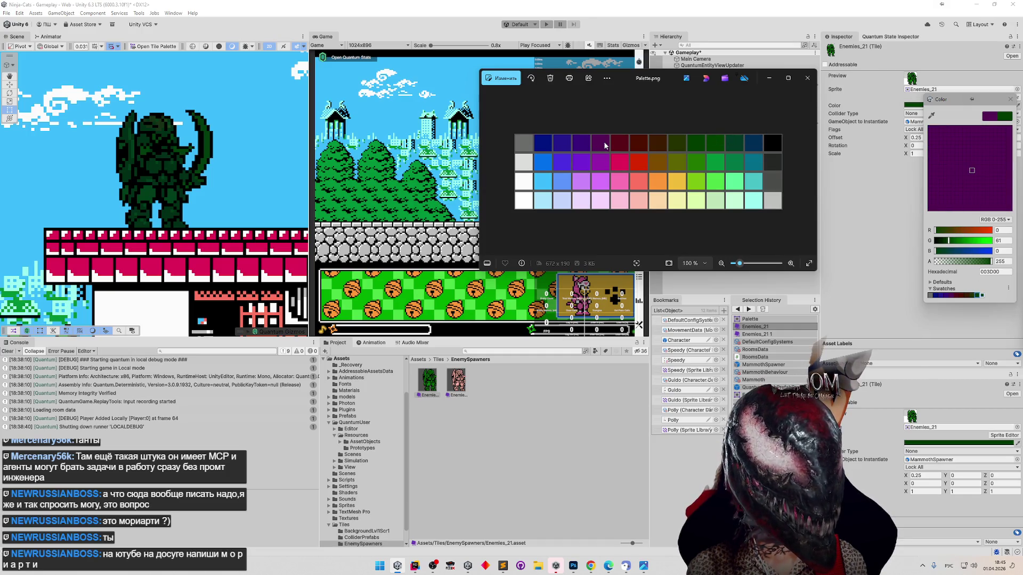
left_click(719, 143)
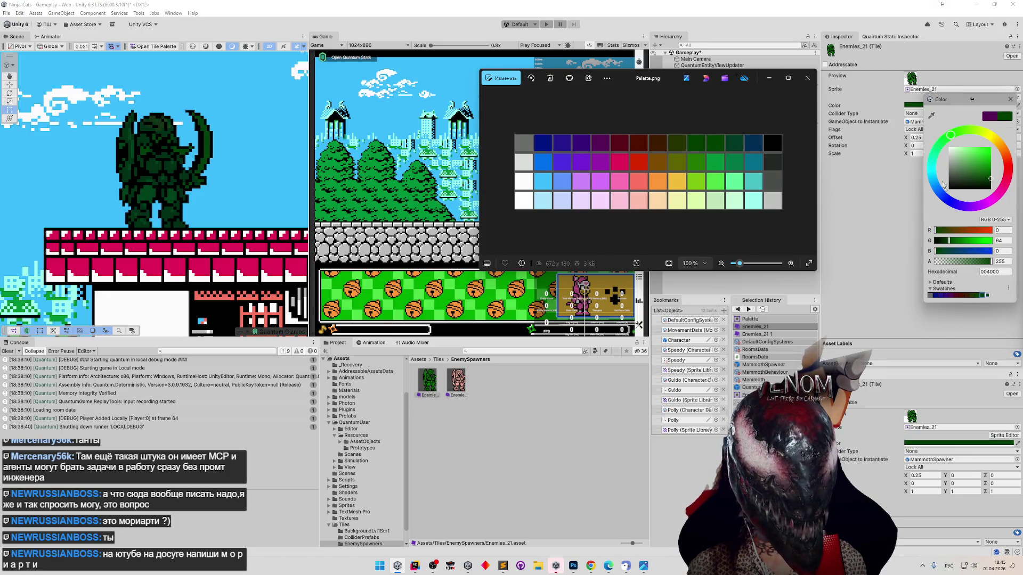
left_click(932, 116)
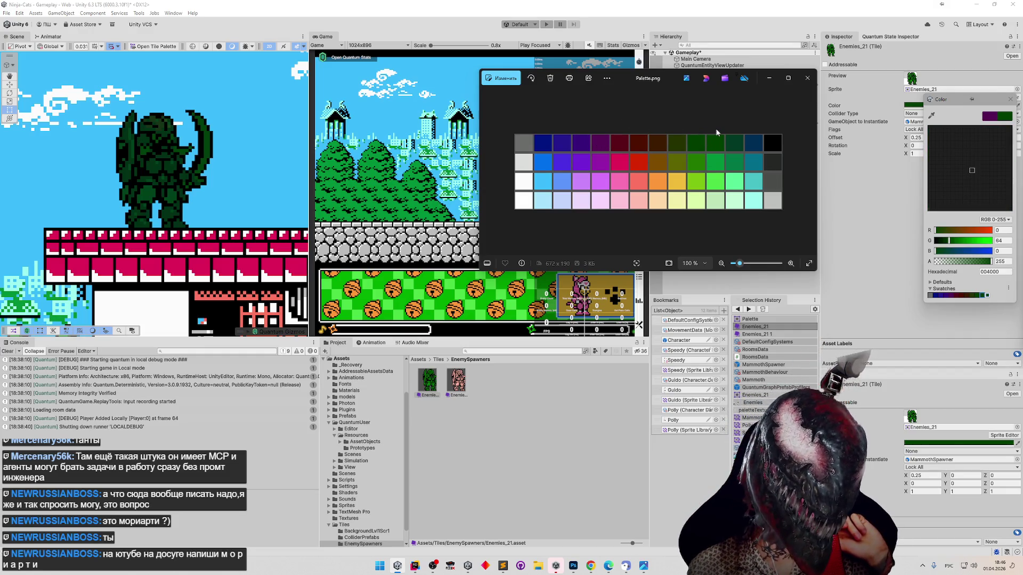
left_click(735, 139)
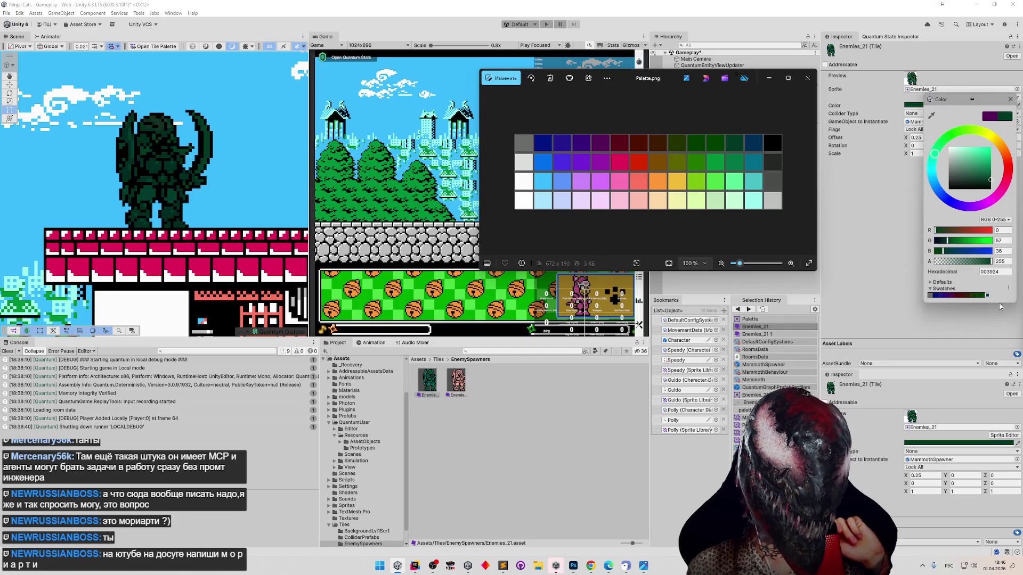
Try the 004000, 253200 and 003D00 swatches, then delete an unwanted swatch.
left_click(985, 295)
left_click(972, 297)
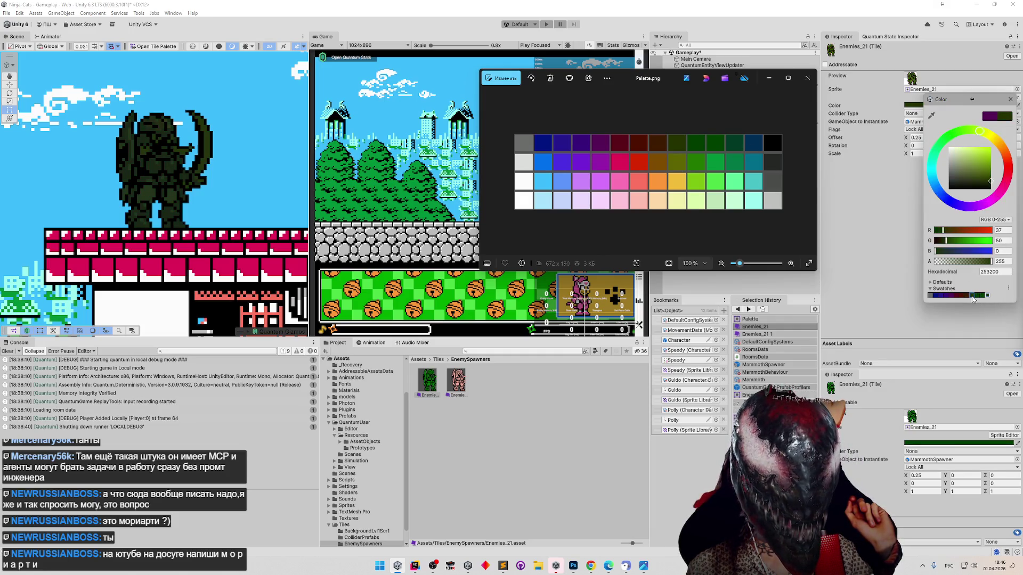
left_click(980, 296)
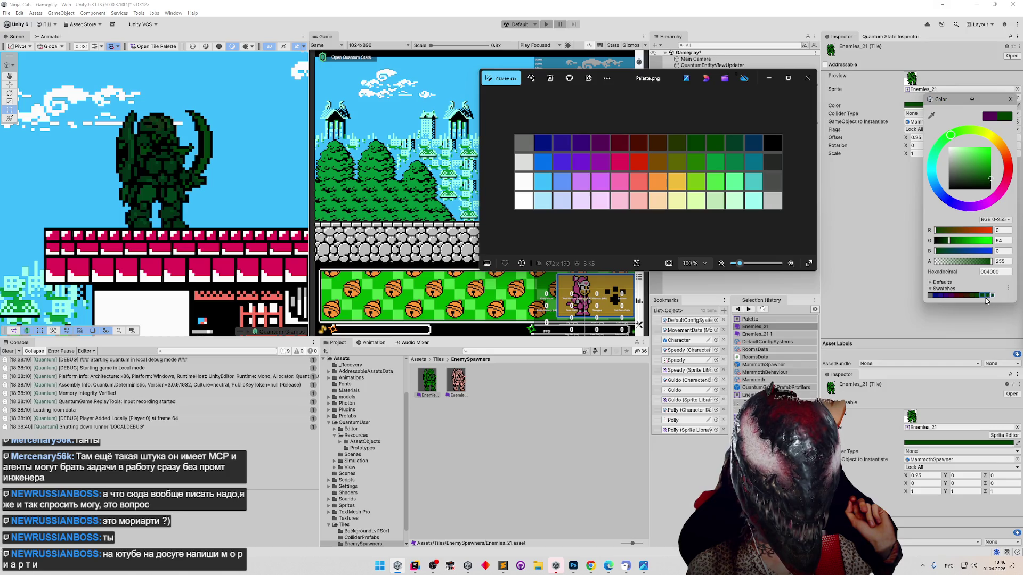
right_click(989, 298)
left_click(989, 309)
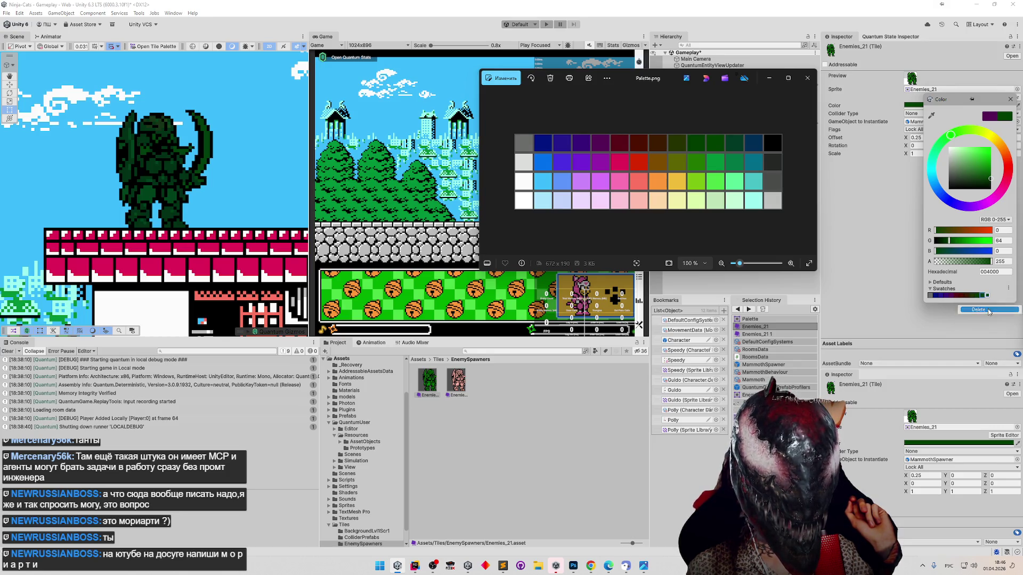
Save dark blue and black from the palette as swatches, and tint the tile dark blue 002E55.
left_click(932, 115)
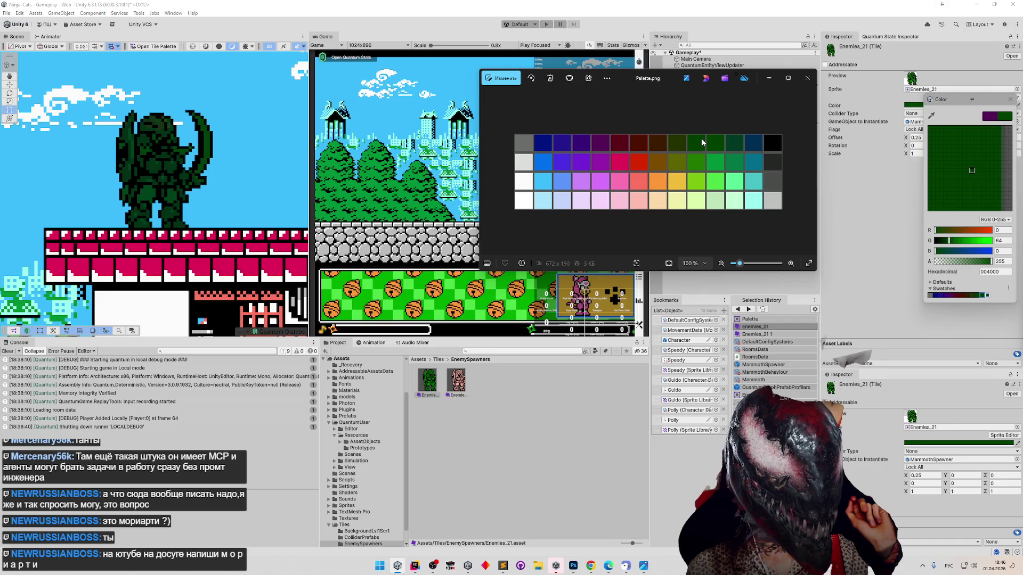
left_click(752, 145)
left_click(990, 295)
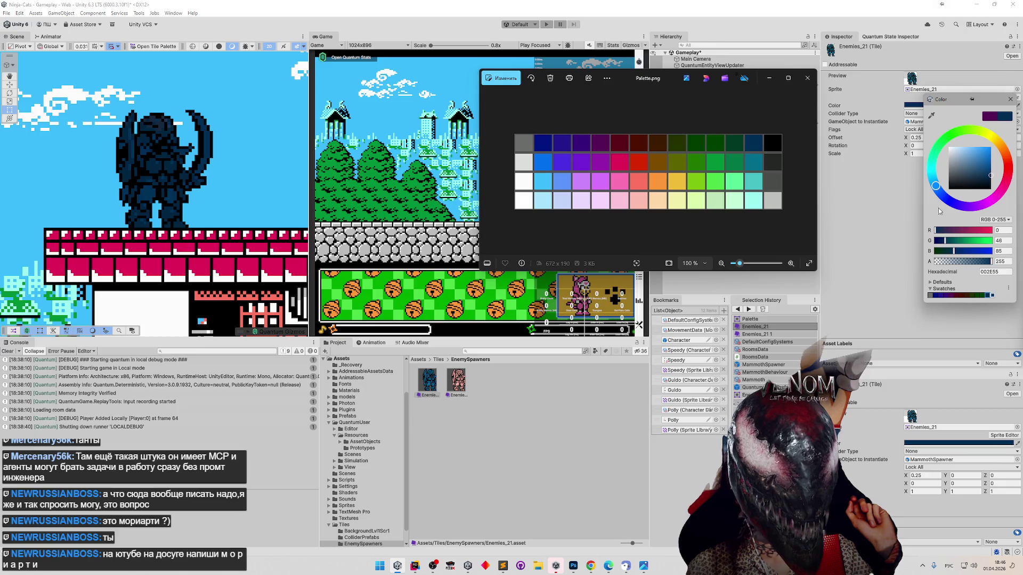
left_click(931, 115)
left_click(775, 145)
left_click(991, 296)
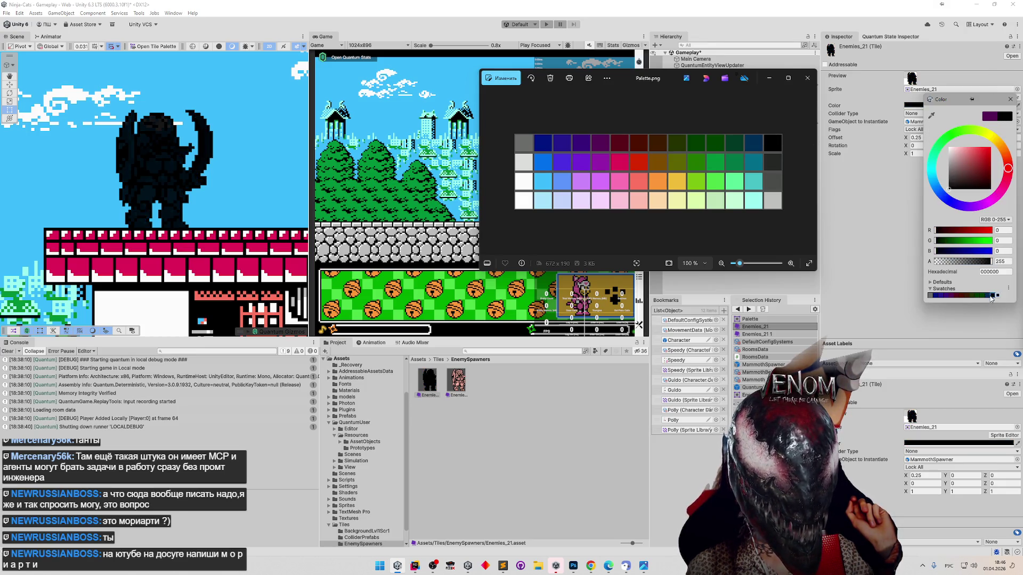
left_click(982, 296)
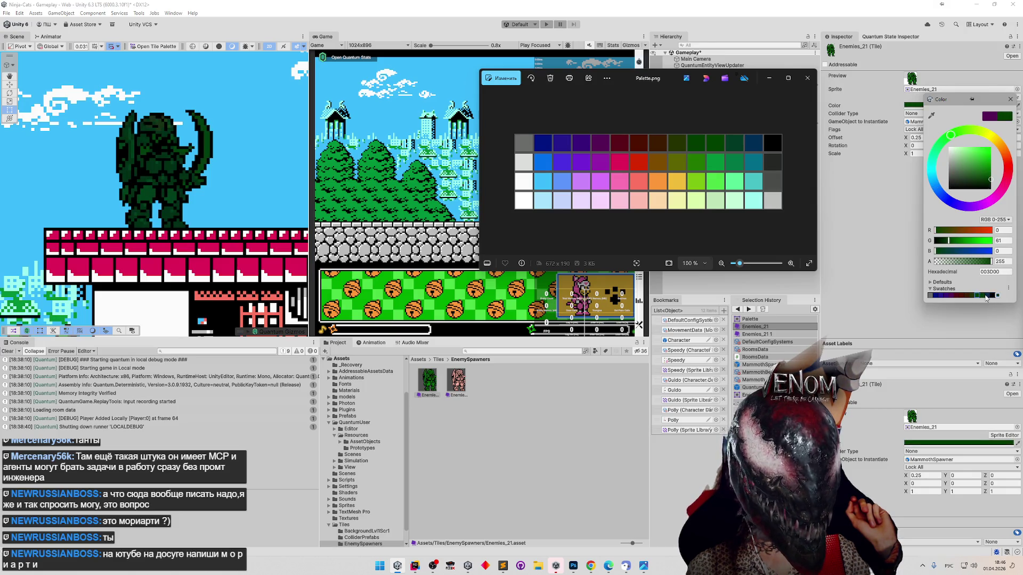
left_click(986, 296)
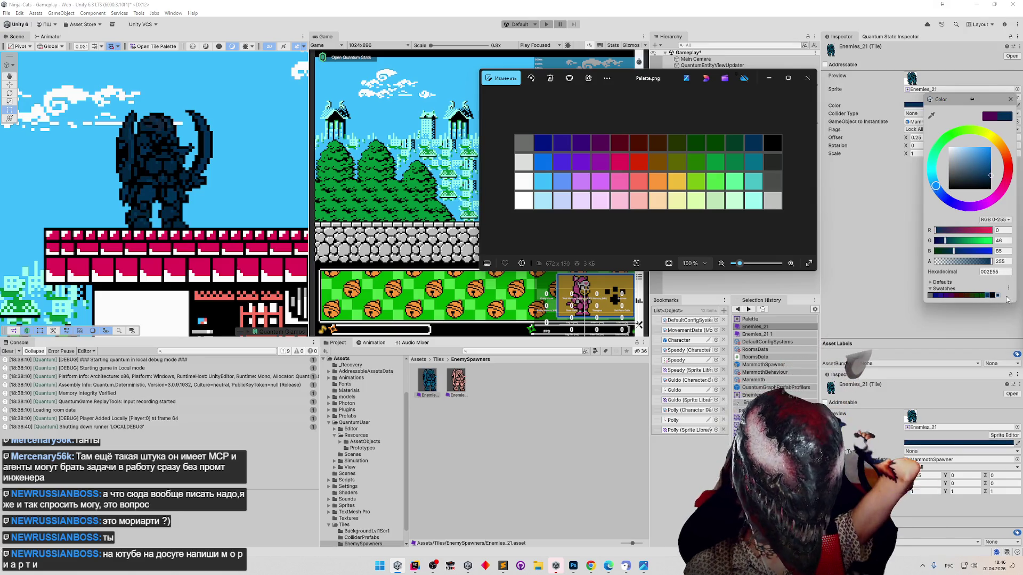
Toggle the swatch library view to List and back to Grid.
left_click(1007, 289)
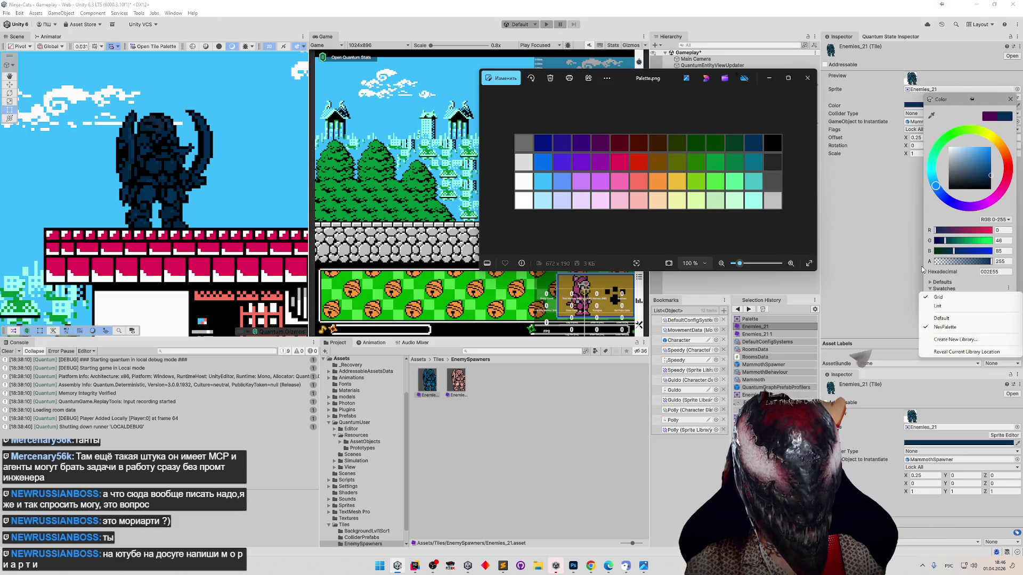
left_click(938, 306)
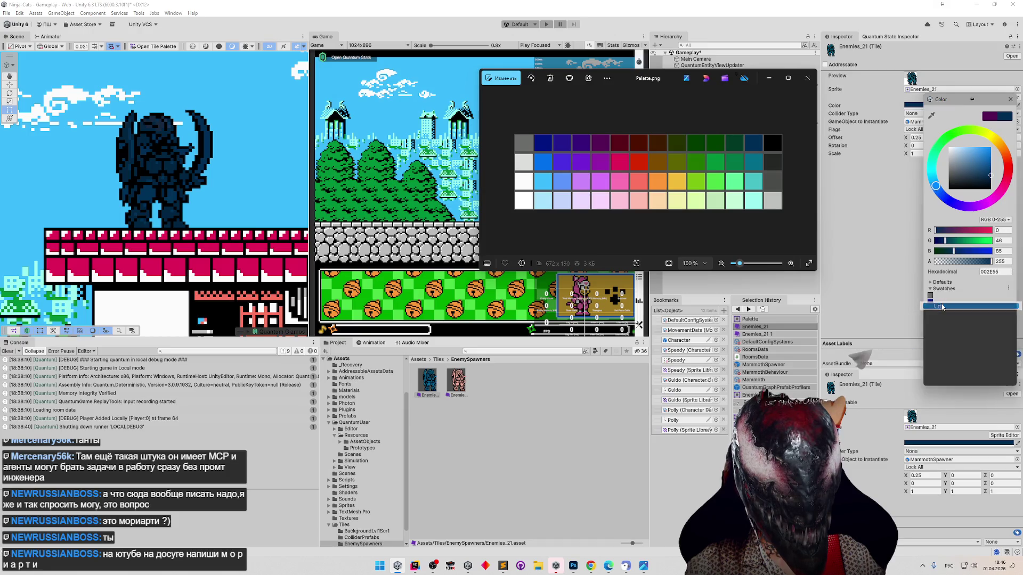
left_click(1008, 289)
left_click(990, 298)
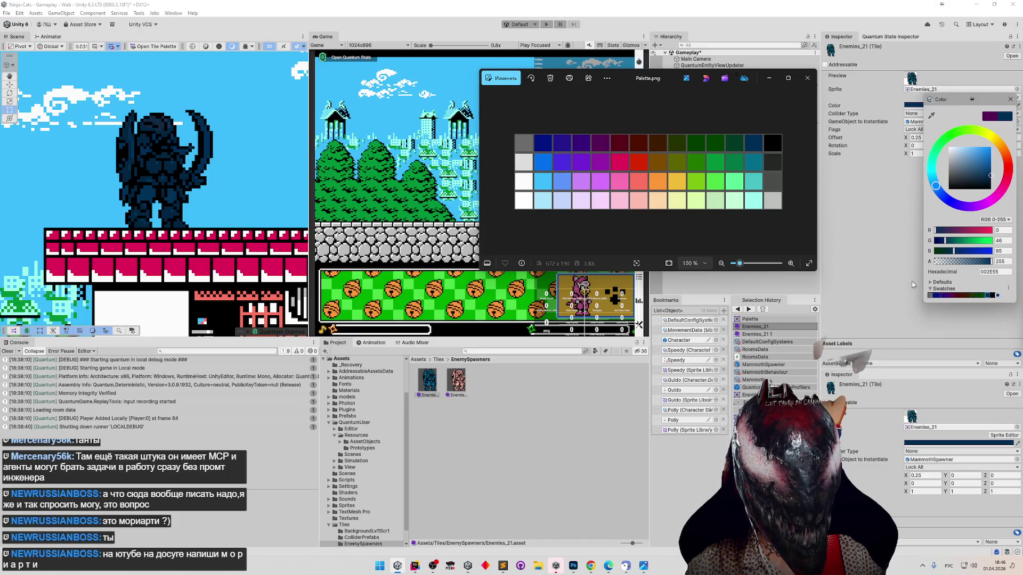
left_click(1009, 289)
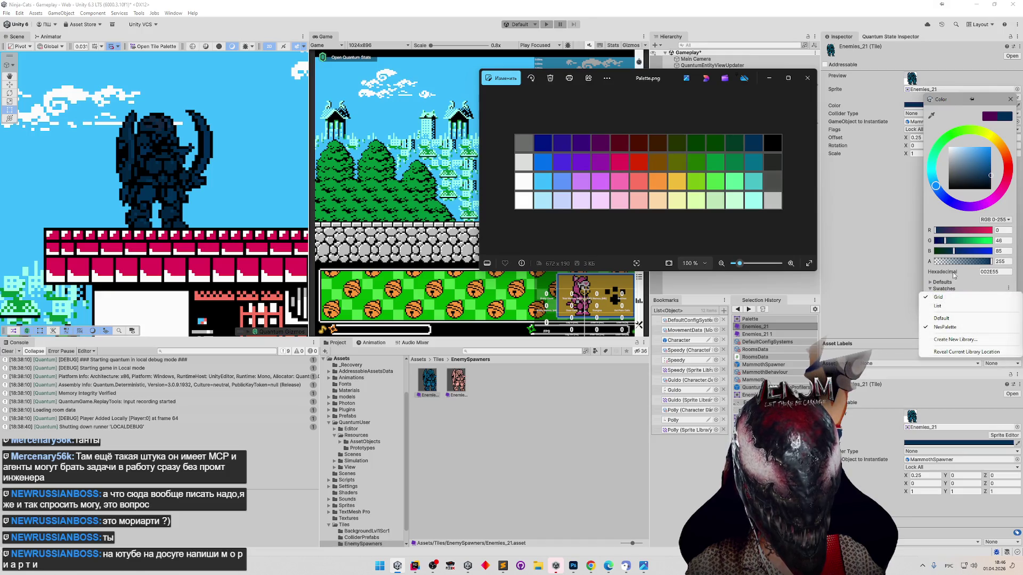
left_click(921, 269)
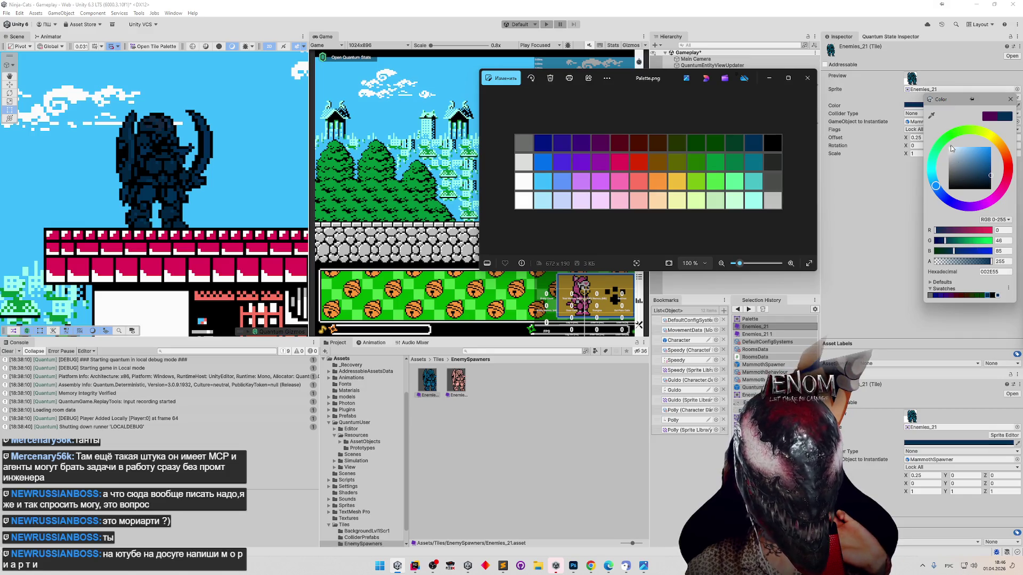
Save light grey and eyedropped blue 0070EC as new swatches.
left_click(931, 116)
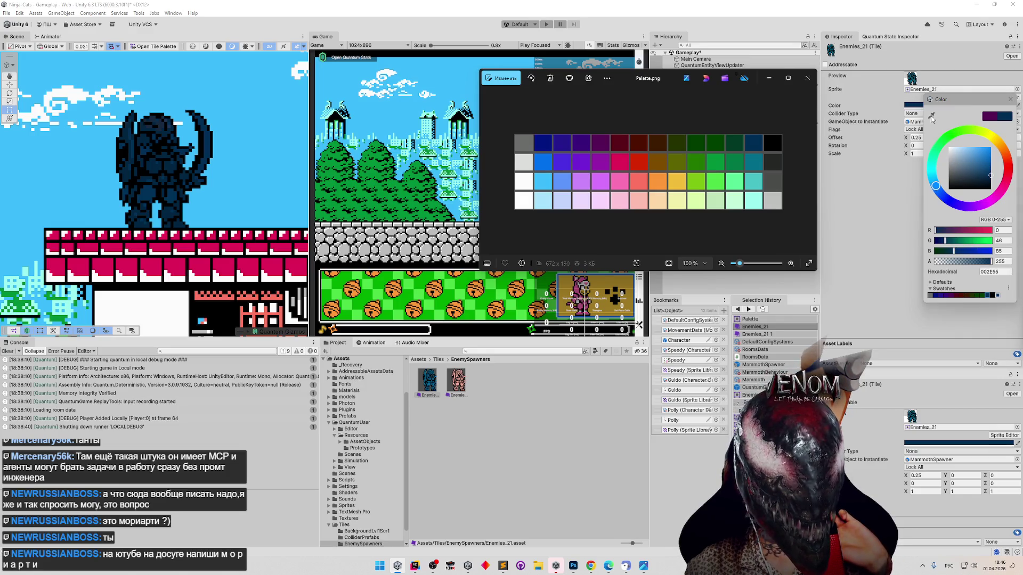
left_click(1000, 297)
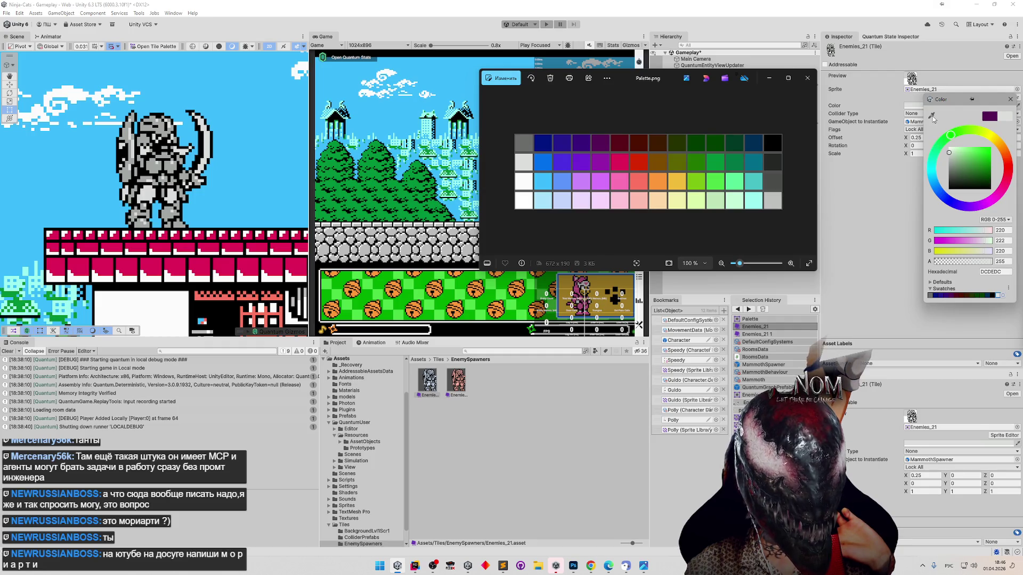
left_click(932, 115)
left_click(543, 162)
left_click(1002, 297)
Delete the light grey and two other unwanted swatches from the library.
left_click(932, 116)
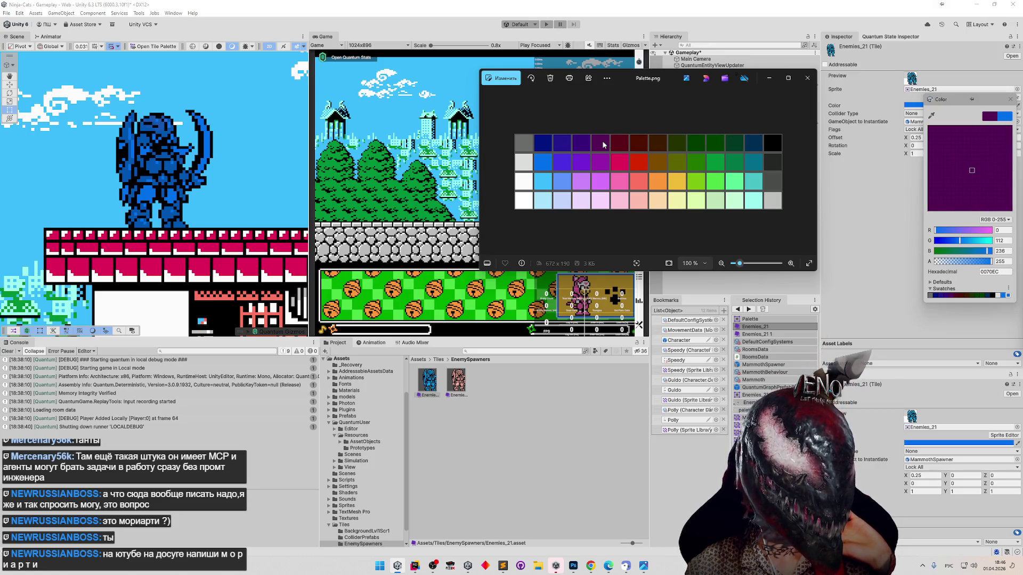
left_click(999, 300)
right_click(998, 299)
left_click(998, 311)
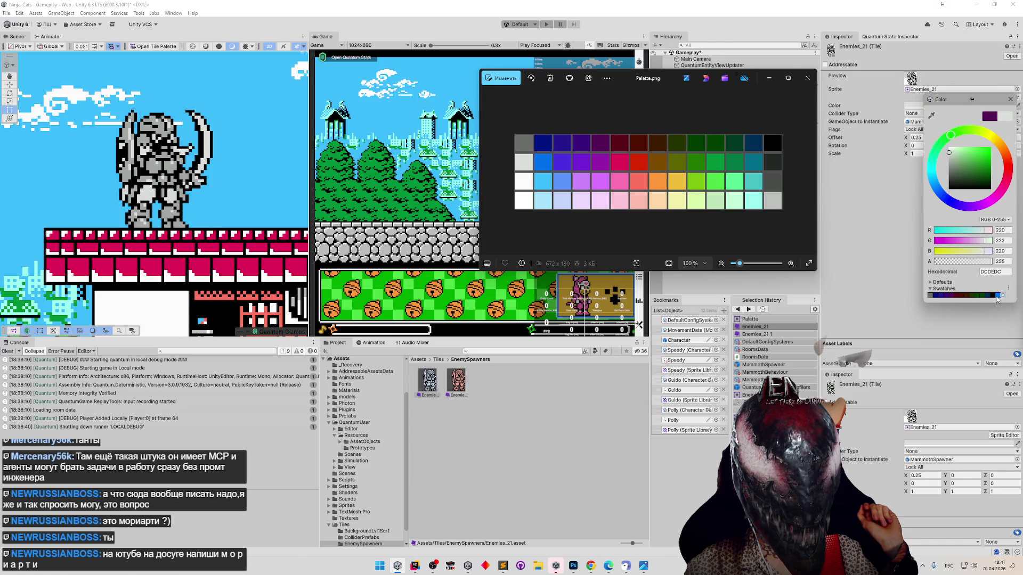
right_click(998, 299)
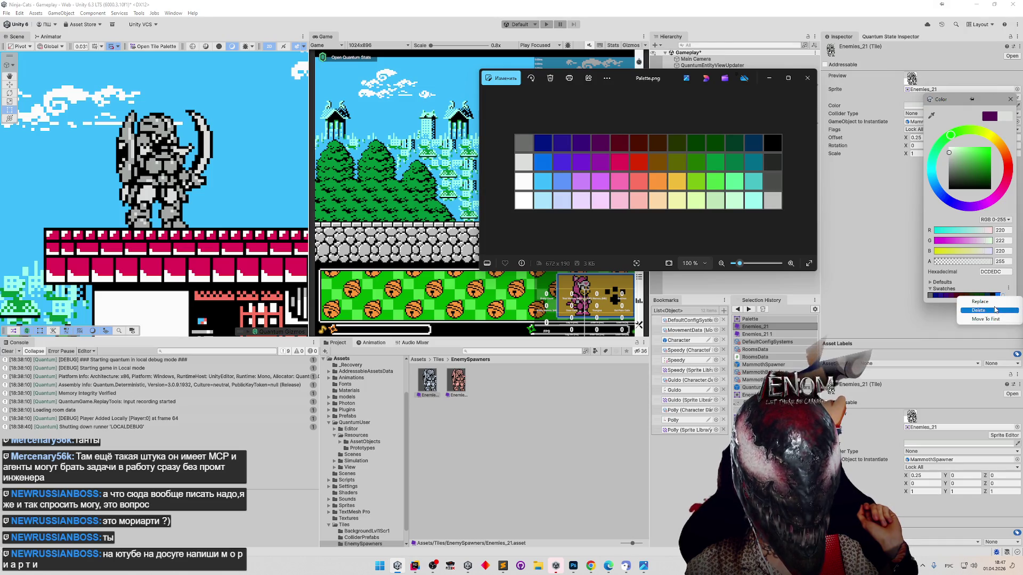
left_click(995, 310)
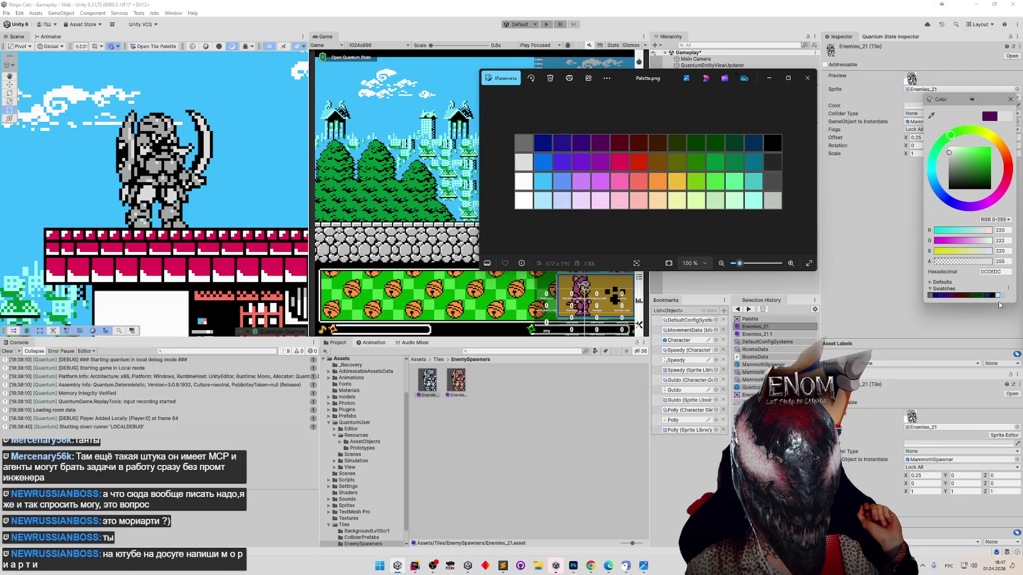
right_click(998, 298)
left_click(997, 310)
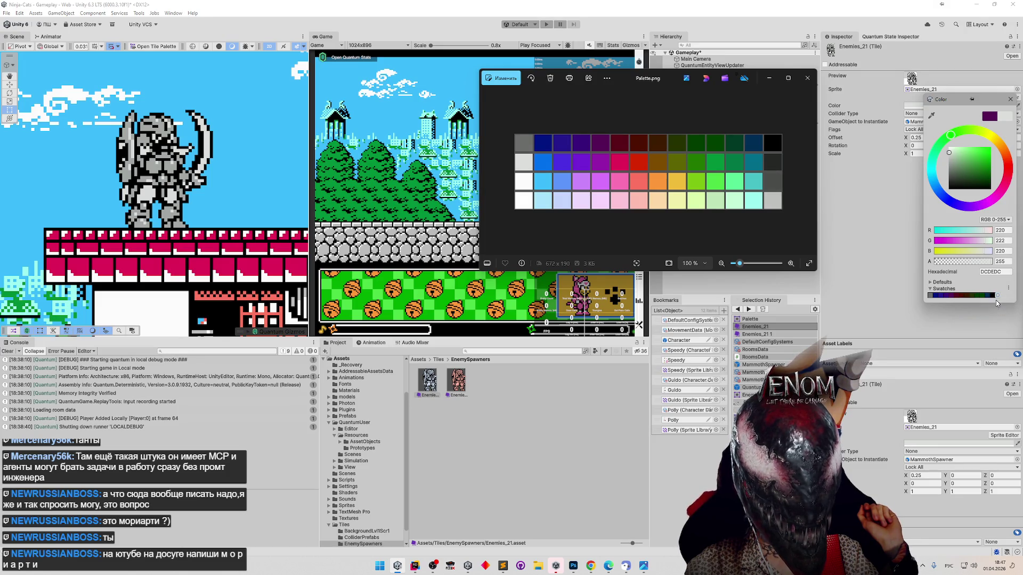
Tint the tile black 000000 and add several black swatches.
left_click(992, 295)
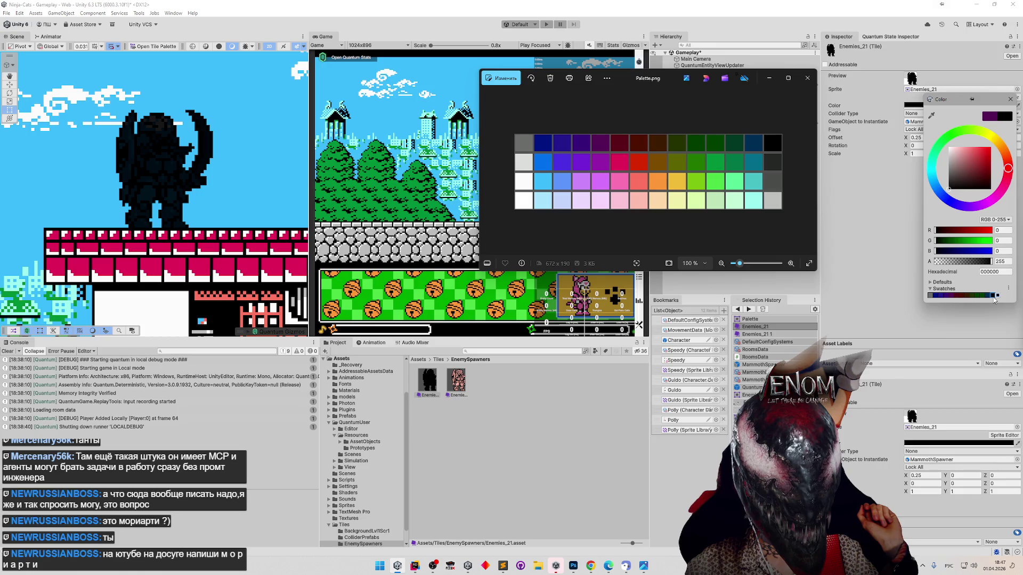
left_click(999, 297)
left_click(1003, 296)
left_click(1006, 296)
left_click(1010, 297)
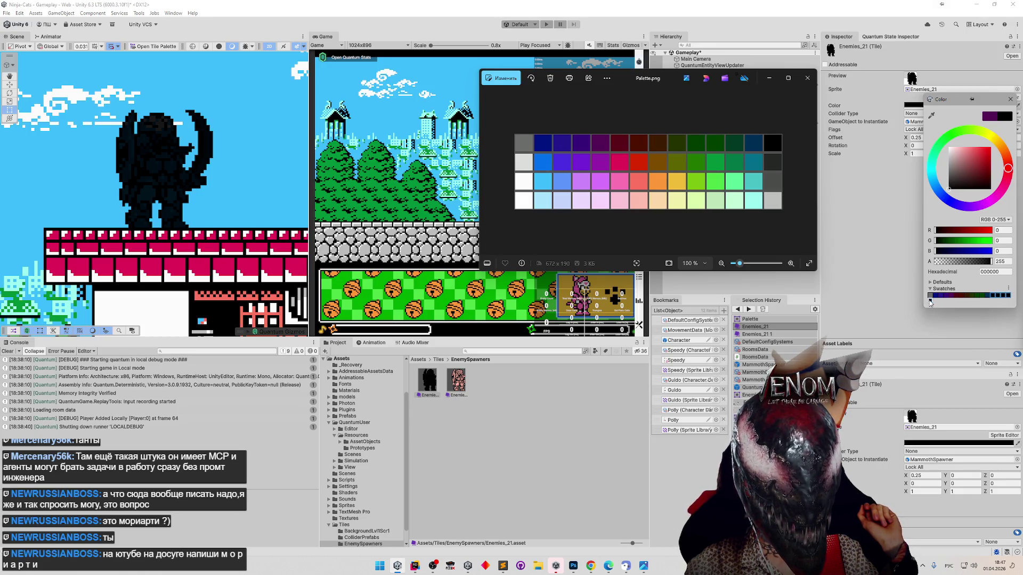
Reopen the tint color picker and add light grey and blue 0070EC swatches sampled from Palette.png.
left_click(531, 166)
left_click(937, 105)
left_click(917, 114)
left_click(524, 163)
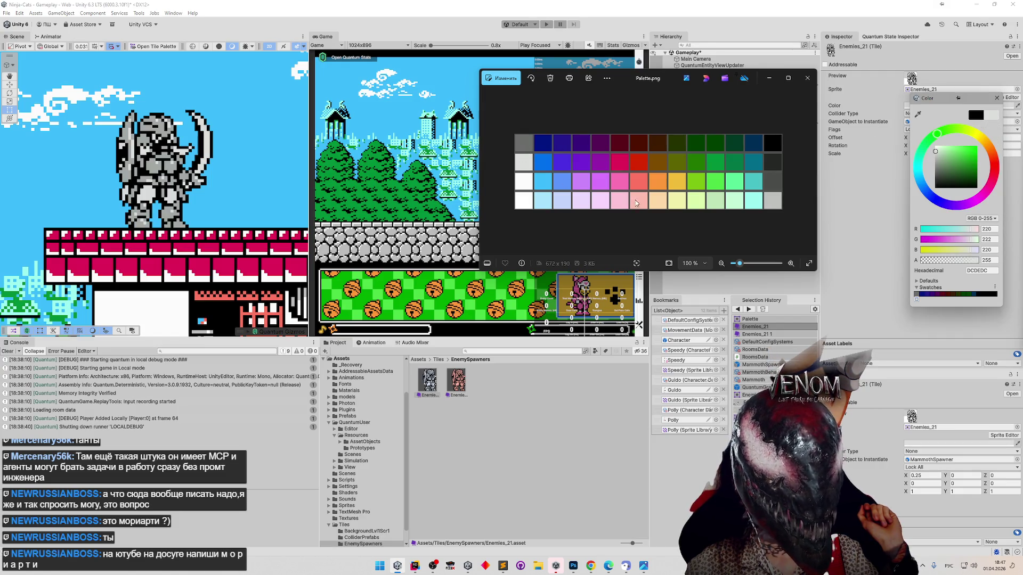
left_click(916, 300)
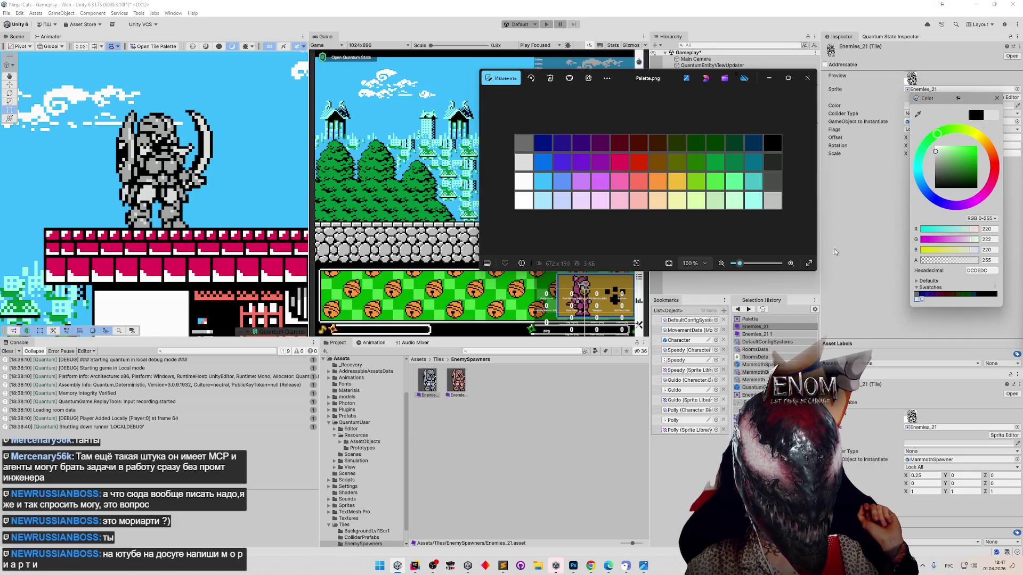
left_click(917, 114)
left_click(543, 162)
left_click(921, 301)
Sample and save purple-blue 4B30E3, purple 7322D6 and magenta-purple 951FA9 as swatches.
left_click(917, 114)
left_click(557, 162)
left_click(926, 301)
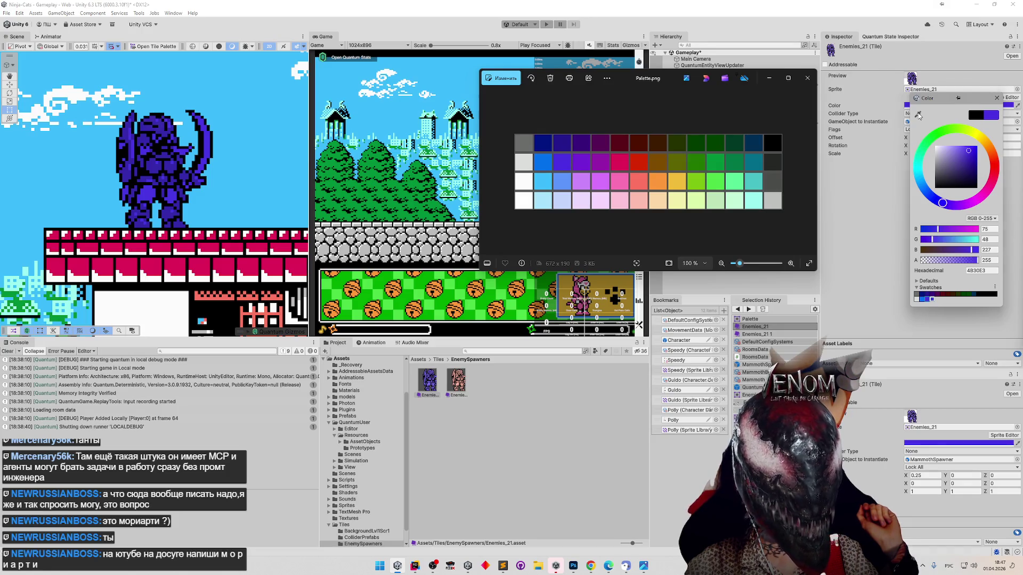
left_click(917, 114)
left_click(581, 162)
left_click(932, 302)
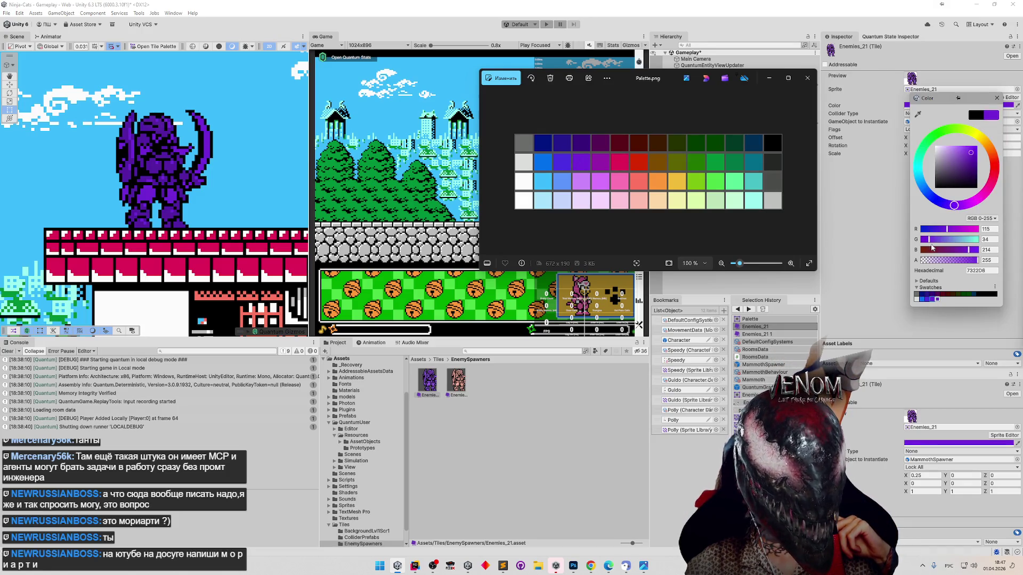
left_click(917, 114)
left_click(604, 161)
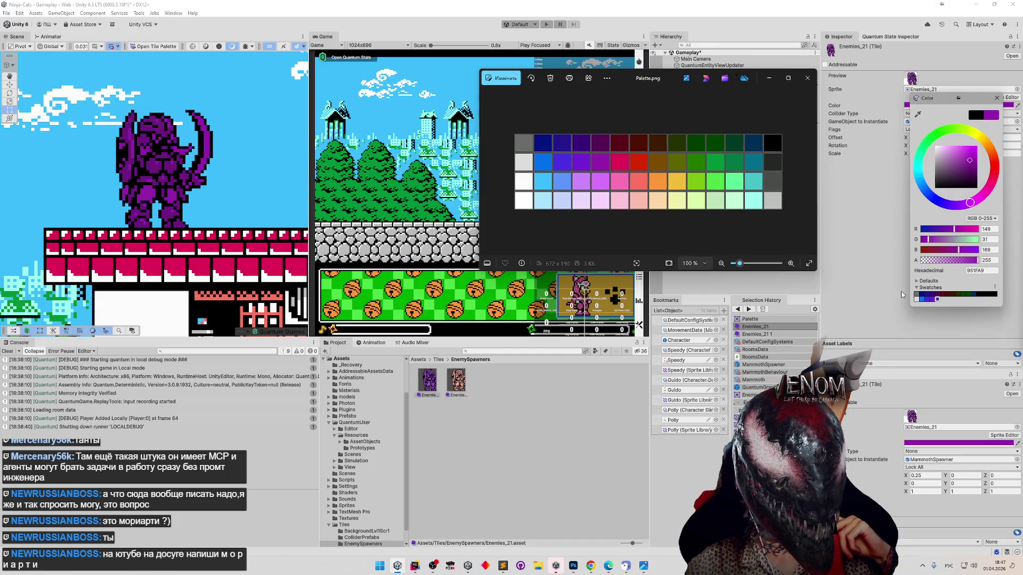
left_click(938, 301)
Sample and save crimson E40058, red D82800 and brown 7F4C00 as swatches.
left_click(917, 114)
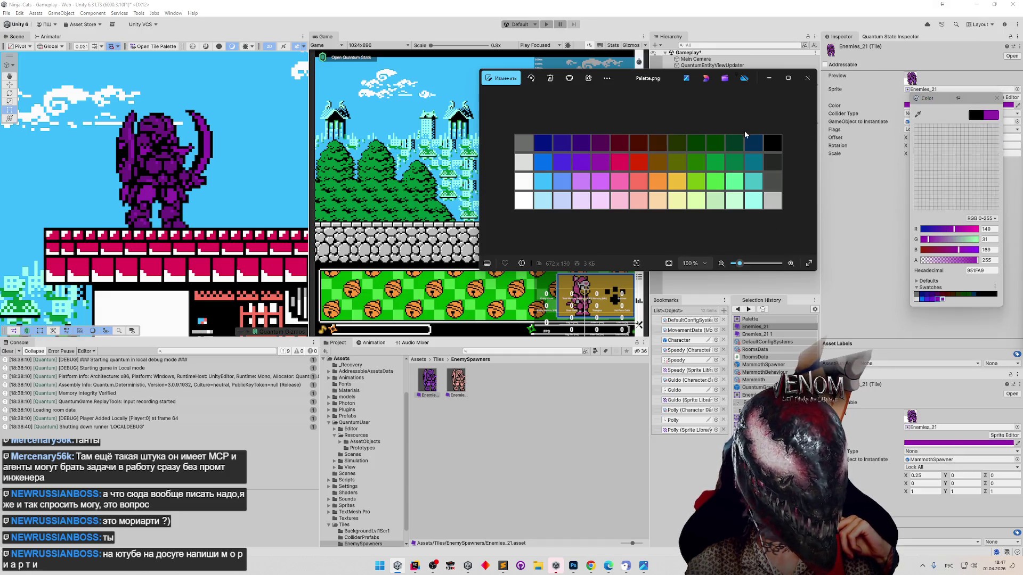
left_click(619, 161)
left_click(944, 301)
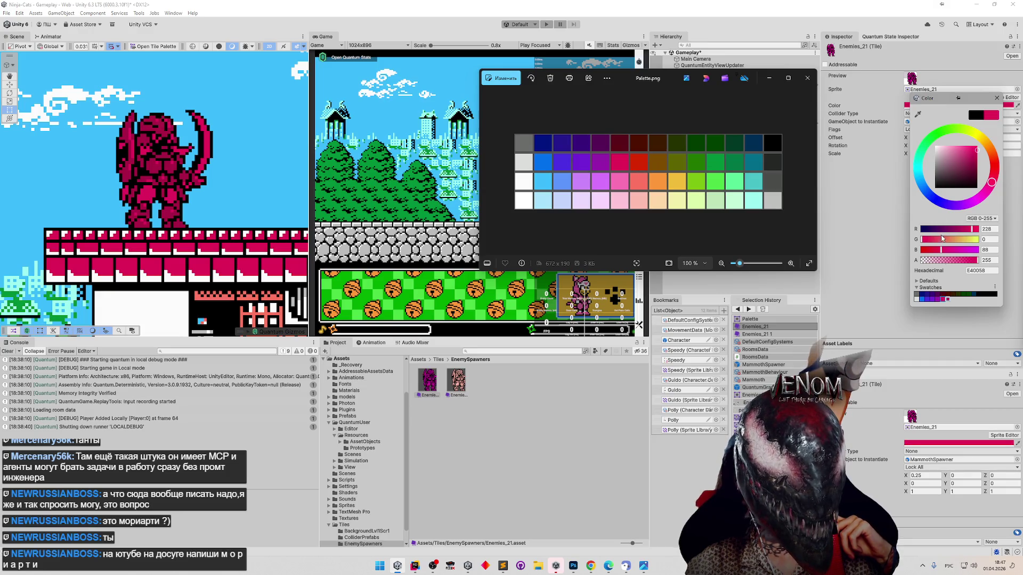
left_click(918, 115)
left_click(638, 161)
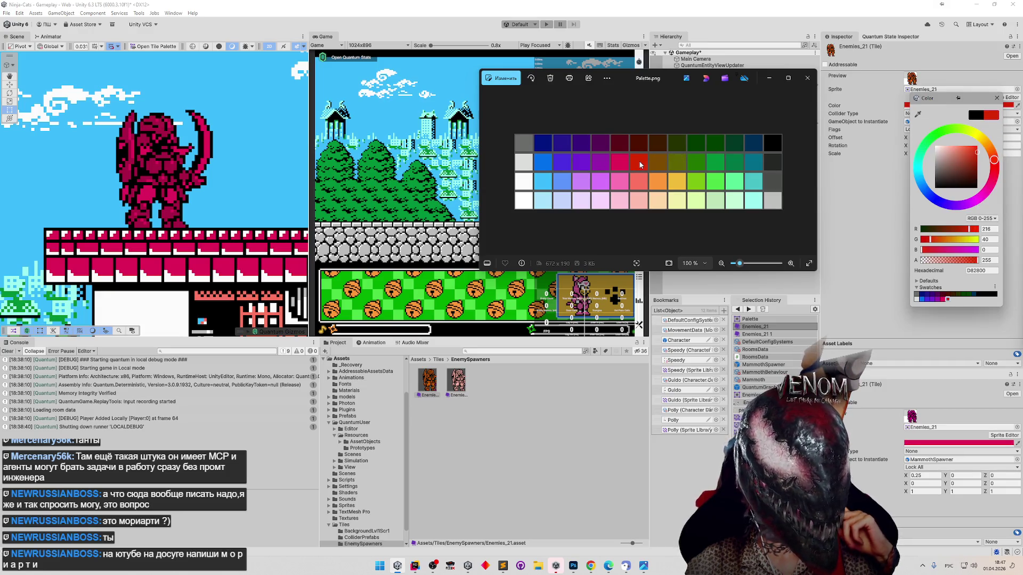
left_click(947, 300)
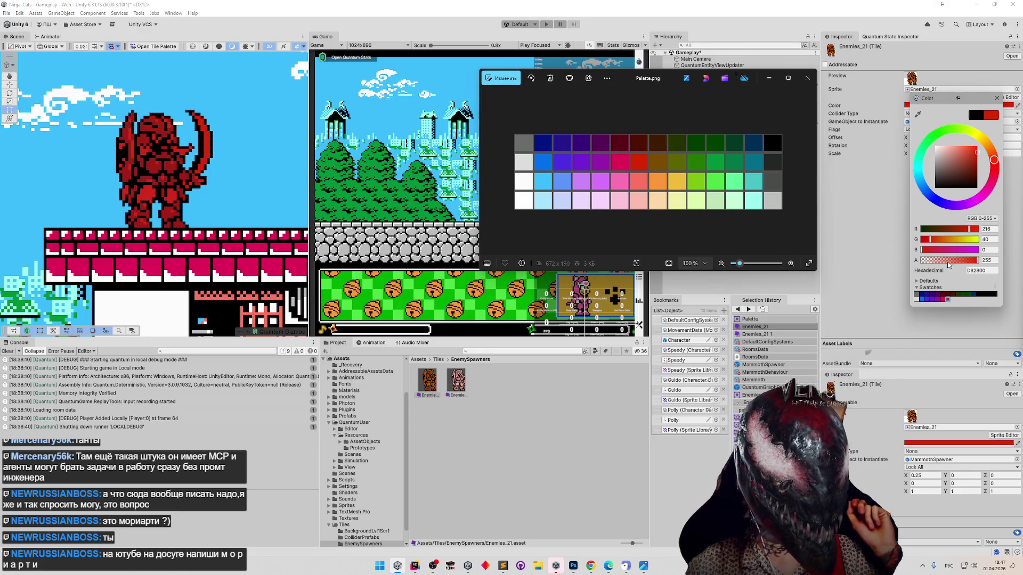
left_click(917, 114)
left_click(654, 161)
left_click(953, 300)
Sample and save olive 5E6400, green 227700 and green 009038 as swatches.
left_click(918, 114)
left_click(675, 167)
left_click(958, 299)
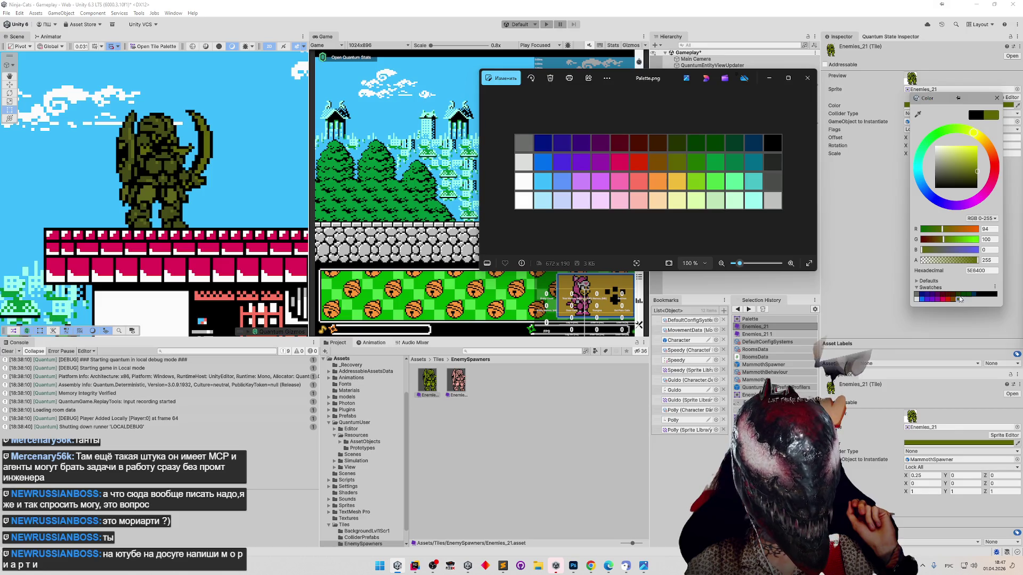
left_click(917, 114)
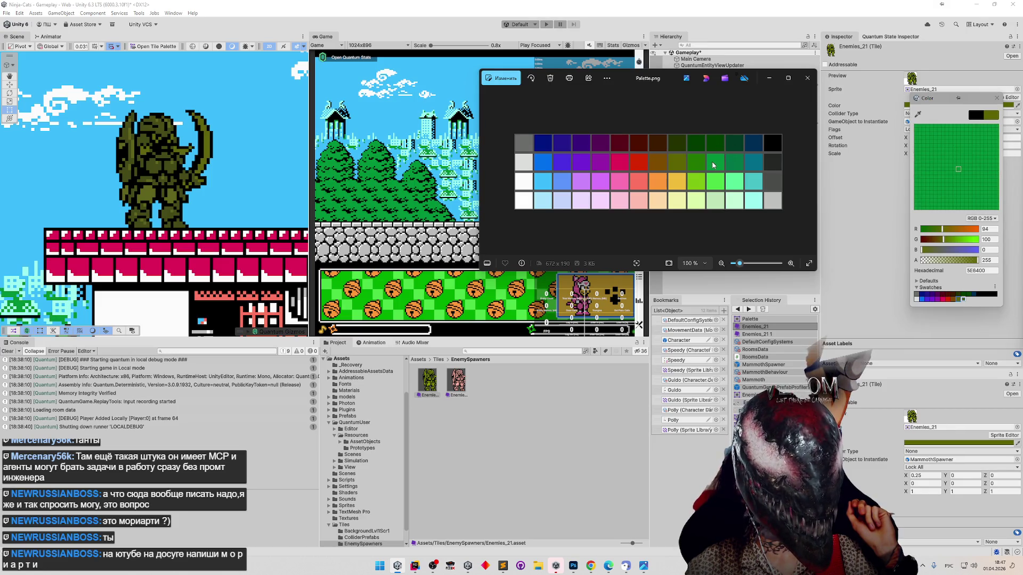
left_click(709, 168)
left_click(962, 301)
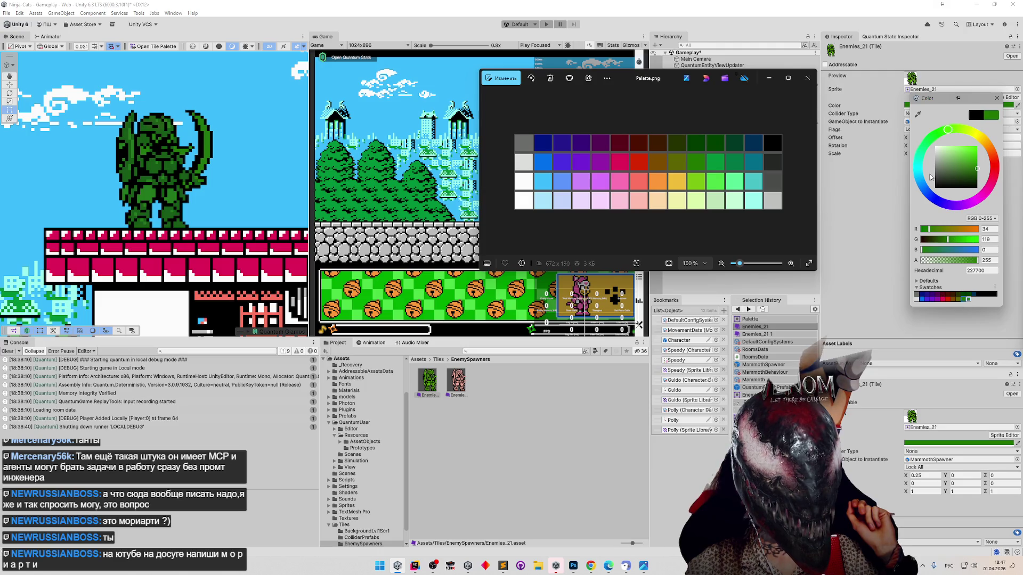
left_click(917, 114)
left_click(719, 161)
left_click(969, 299)
Sample and save dark green 007645, teal 006E8A and dark grey 252725 as swatches.
left_click(917, 115)
left_click(731, 161)
left_click(978, 299)
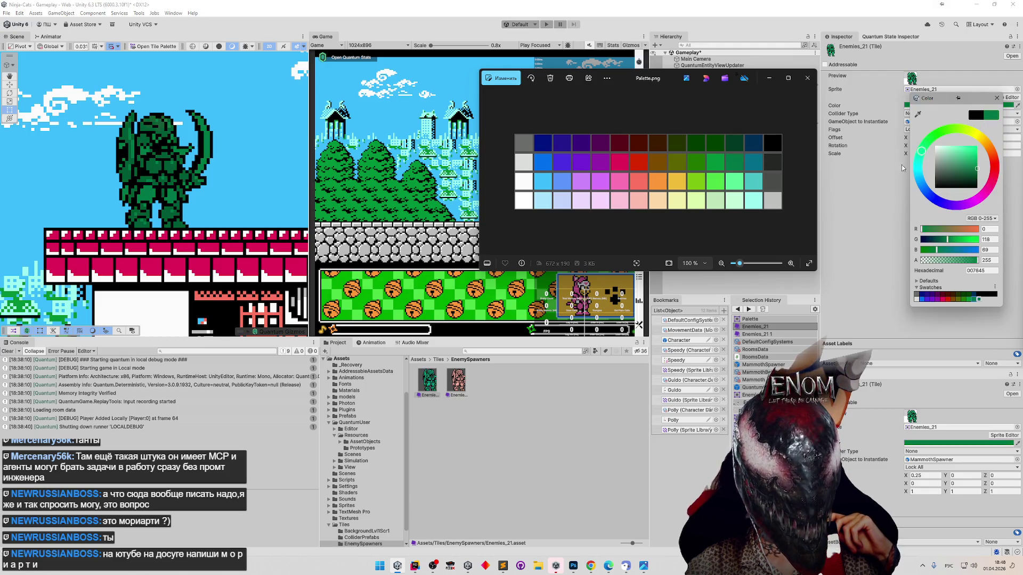
left_click(918, 115)
left_click(754, 162)
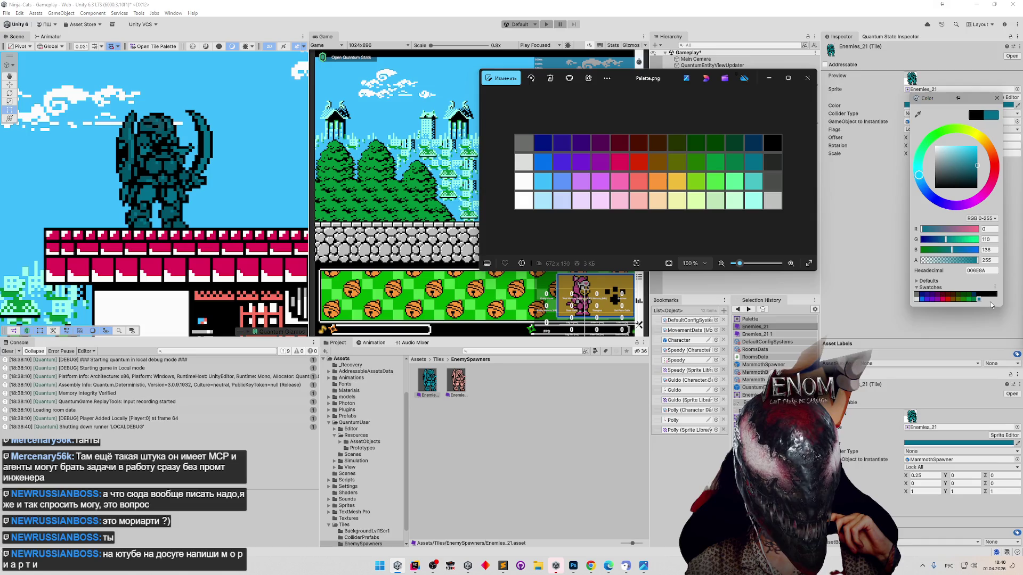
left_click(980, 300)
left_click(917, 115)
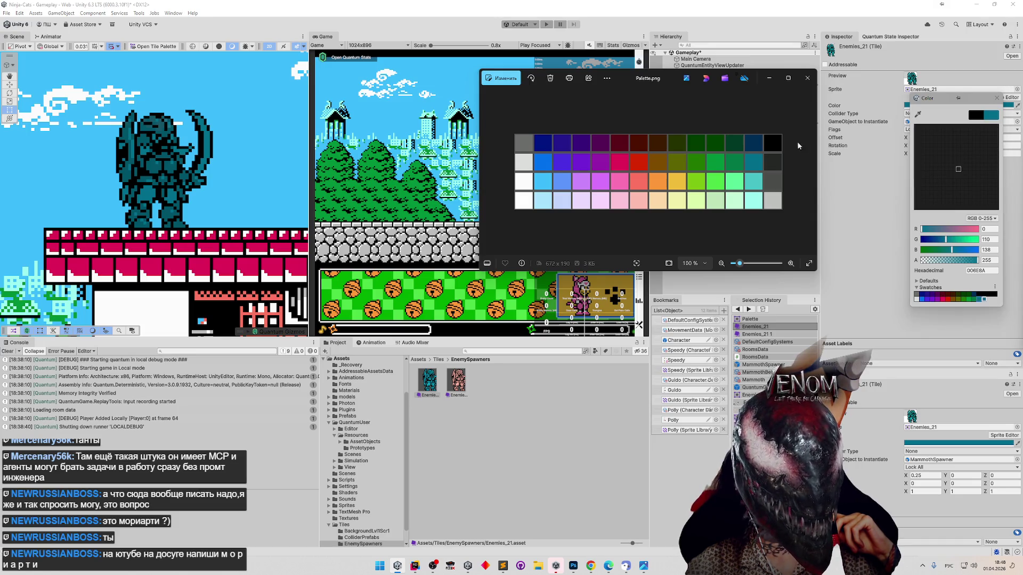
left_click(772, 161)
left_click(985, 301)
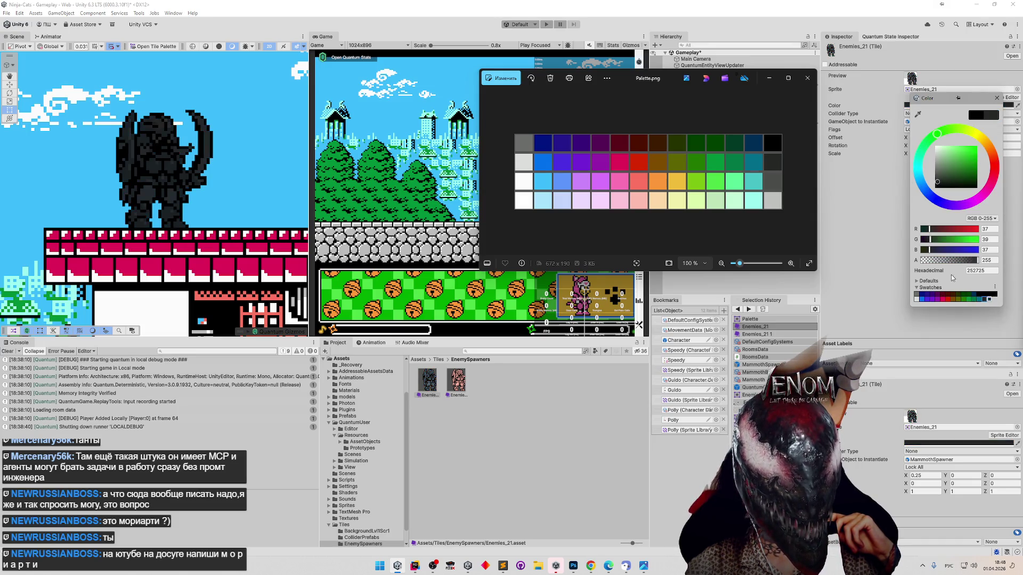
Add another dark grey swatch and preview the tile in teal before returning to dark grey.
left_click(995, 300)
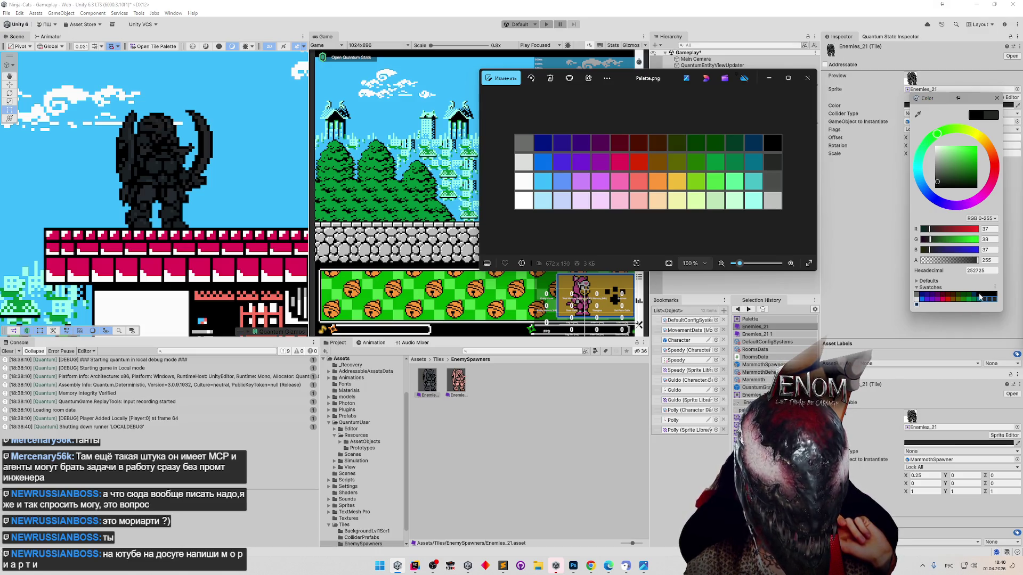
left_click(980, 299)
left_click(985, 300)
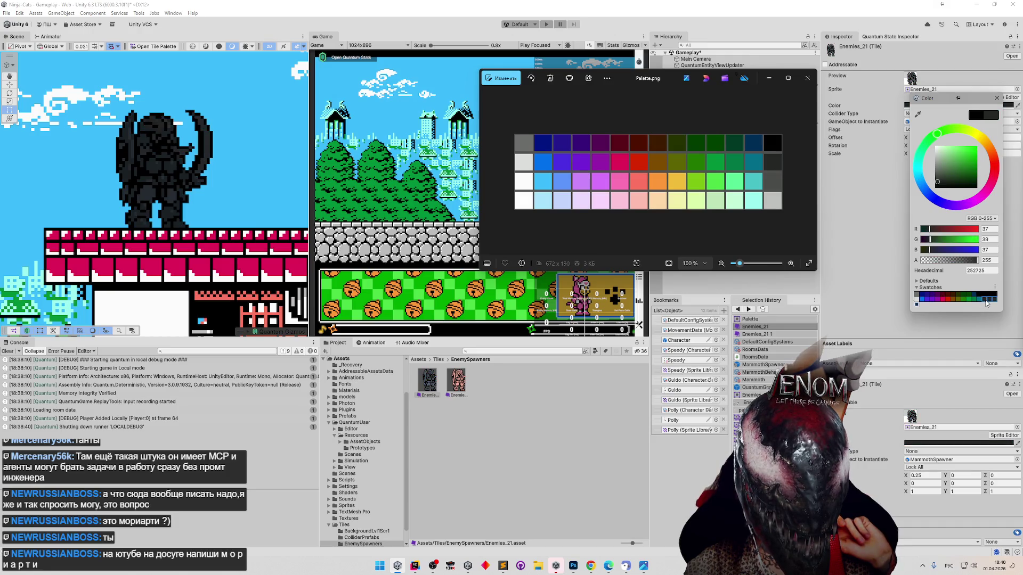
left_click(981, 299)
left_click(984, 300)
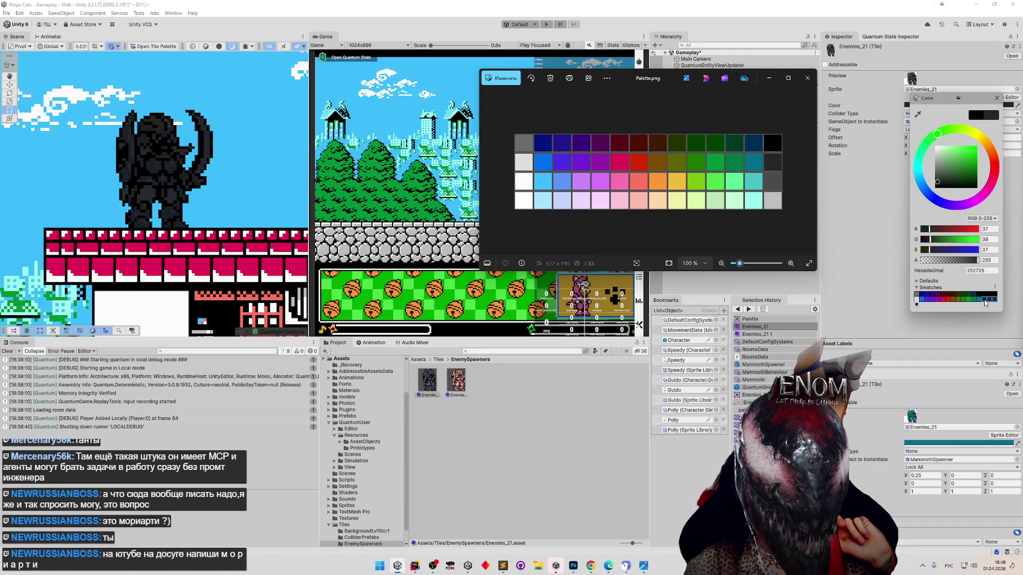
Replace a dark swatch with the current dark grey colour via its swatch options.
right_click(985, 303)
left_click(985, 302)
right_click(985, 303)
left_click(985, 302)
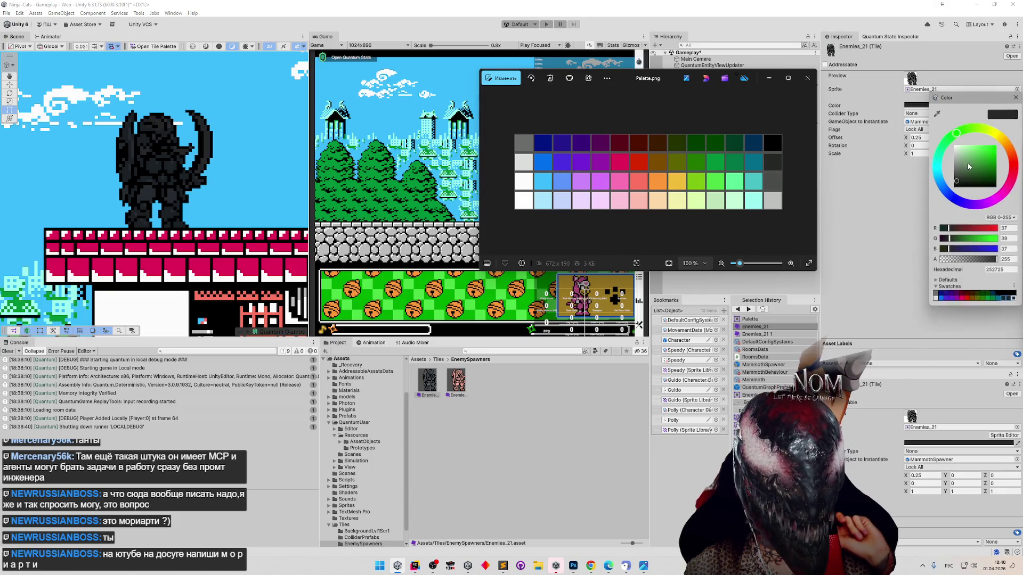
right_click(1005, 302)
left_click(1007, 301)
right_click(1011, 298)
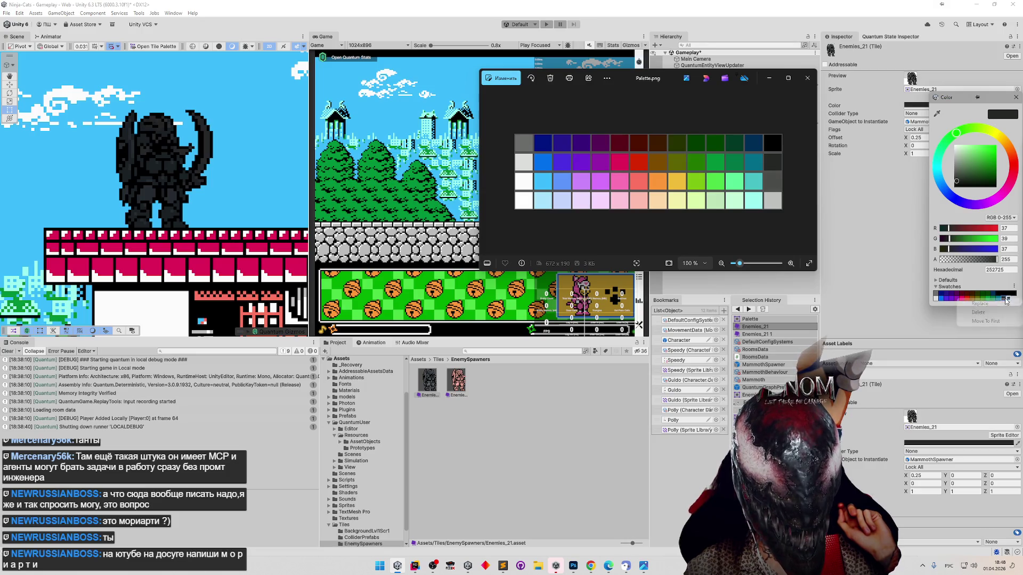
left_click(1010, 299)
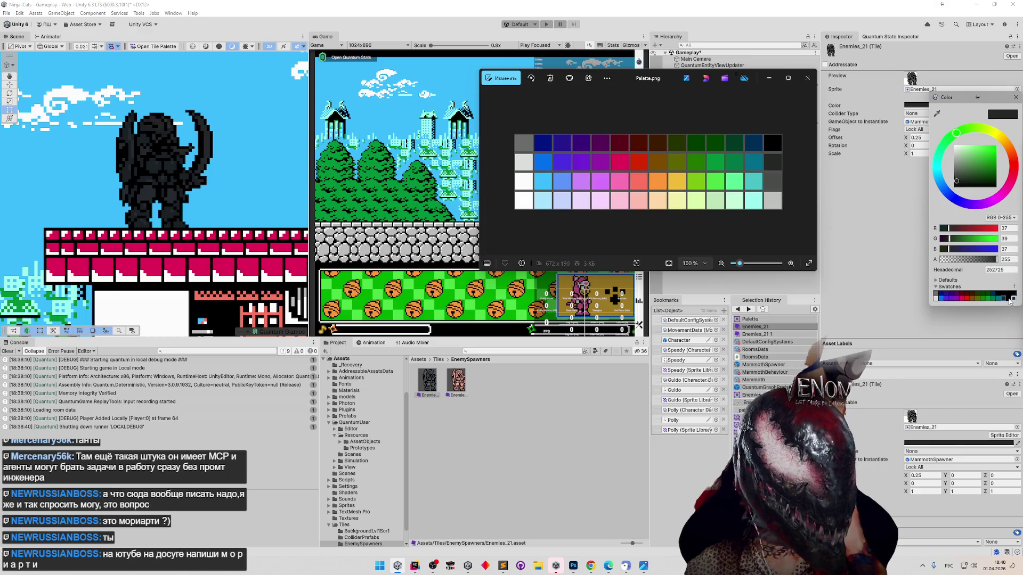
Toggle the tile between black and dark grey, saving extra dark grey swatches.
left_click(1010, 299)
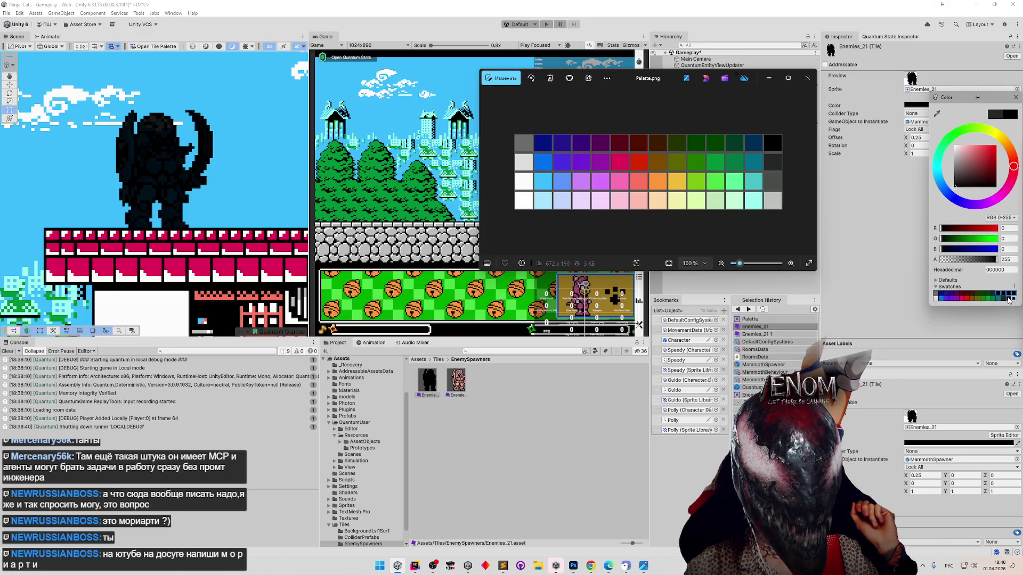
right_click(1007, 302)
left_click(1007, 302)
left_click(1005, 300)
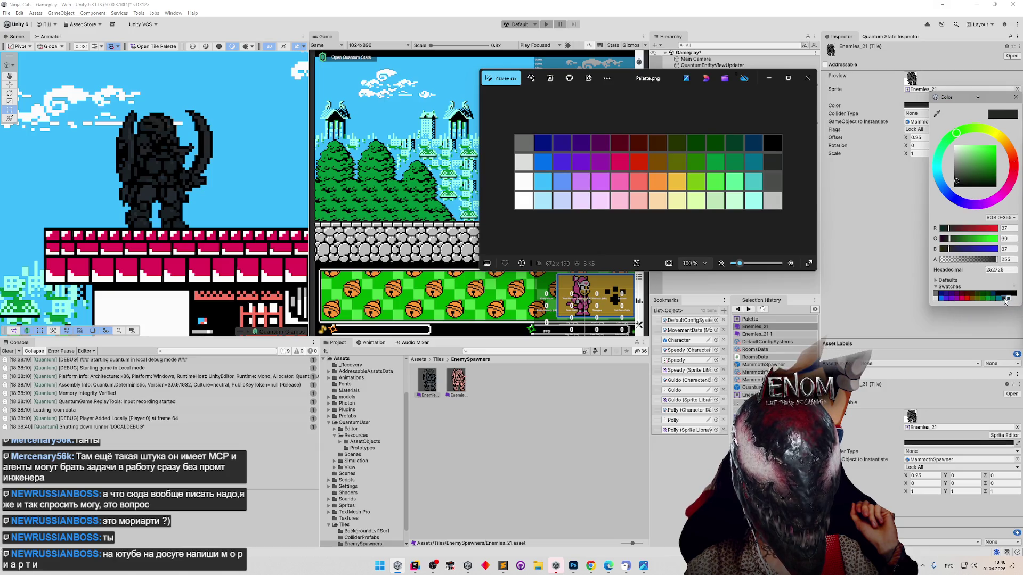
left_click(1007, 301)
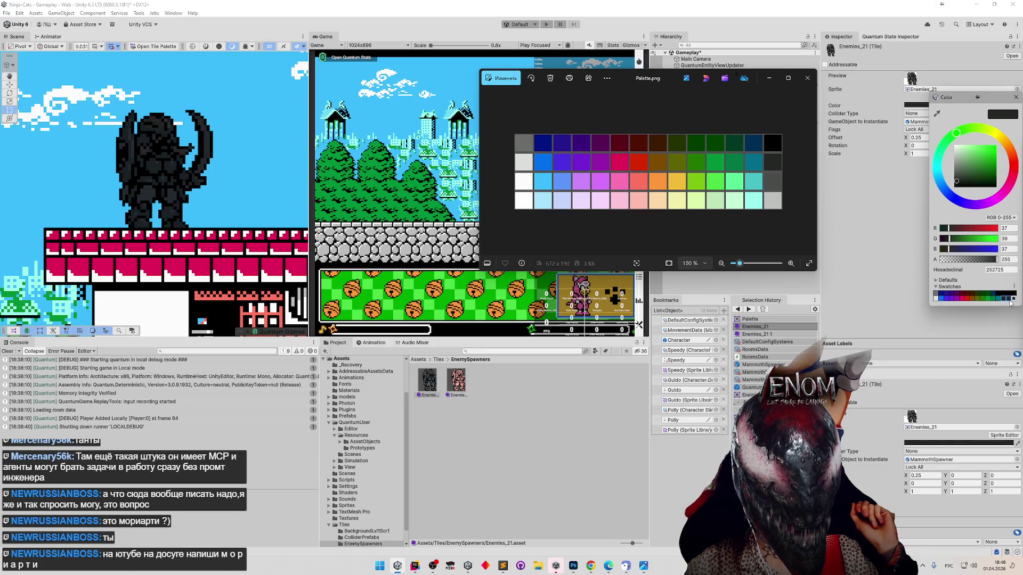
left_click(1010, 300)
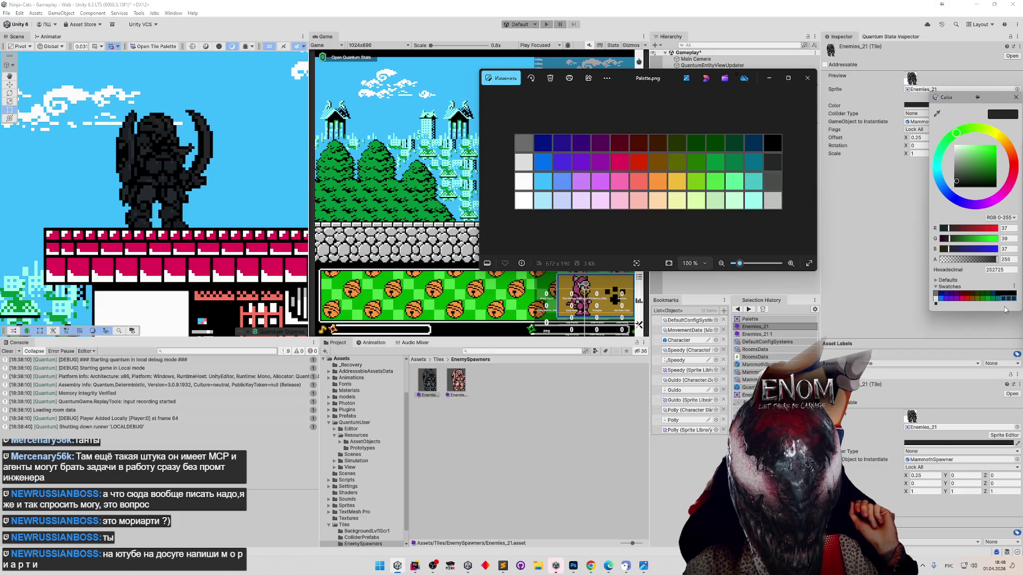
left_click(1004, 296)
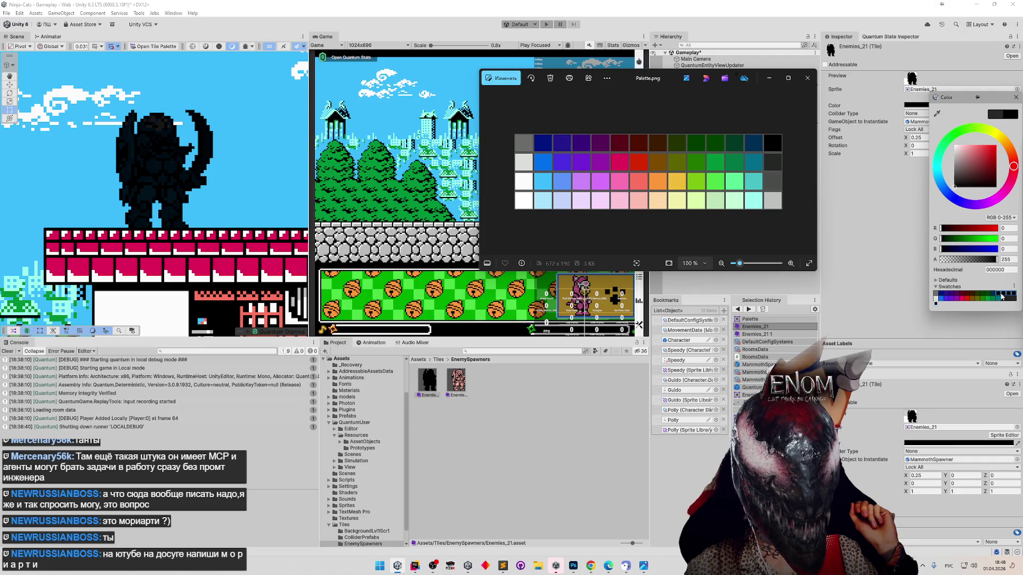
Preview blue, dark purple 39007A, dark red 4F1000 and dark green 003D00 tints, then black.
left_click(1000, 300)
left_click(941, 300)
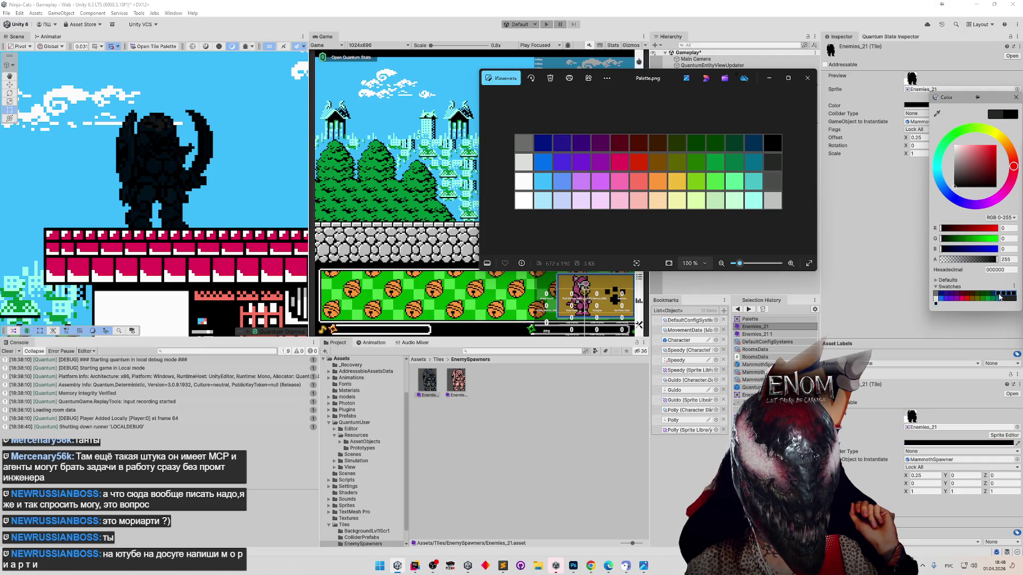
left_click(939, 294)
left_click(946, 298)
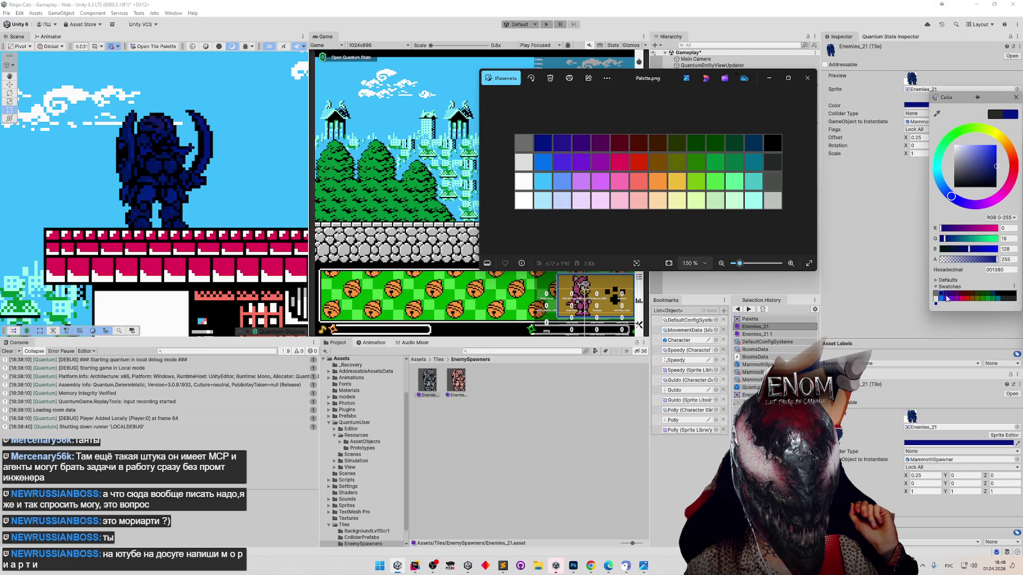
left_click(951, 293)
left_click(958, 297)
left_click(961, 298)
left_click(969, 297)
left_click(978, 296)
left_click(983, 296)
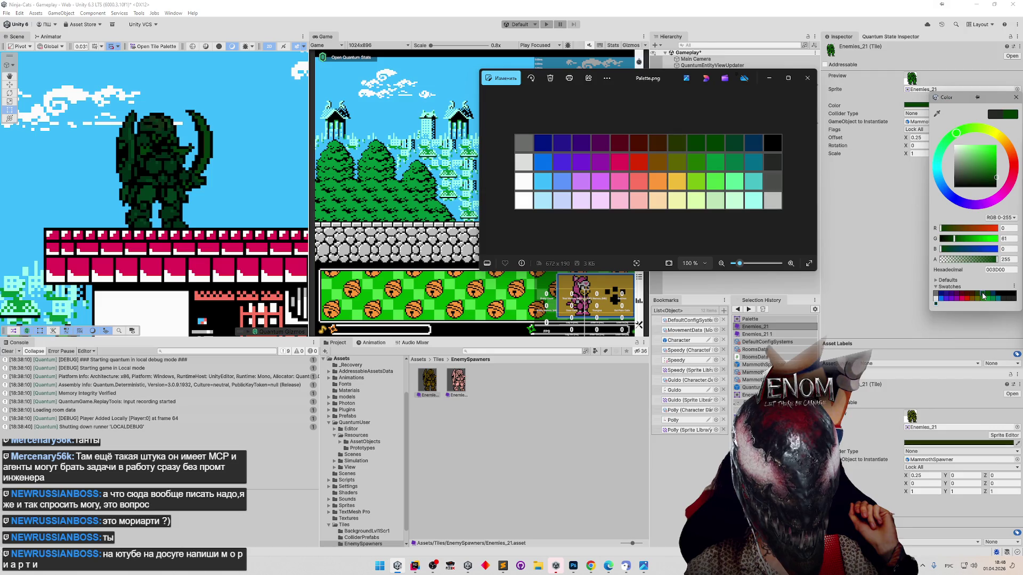
left_click(994, 296)
left_click(1002, 297)
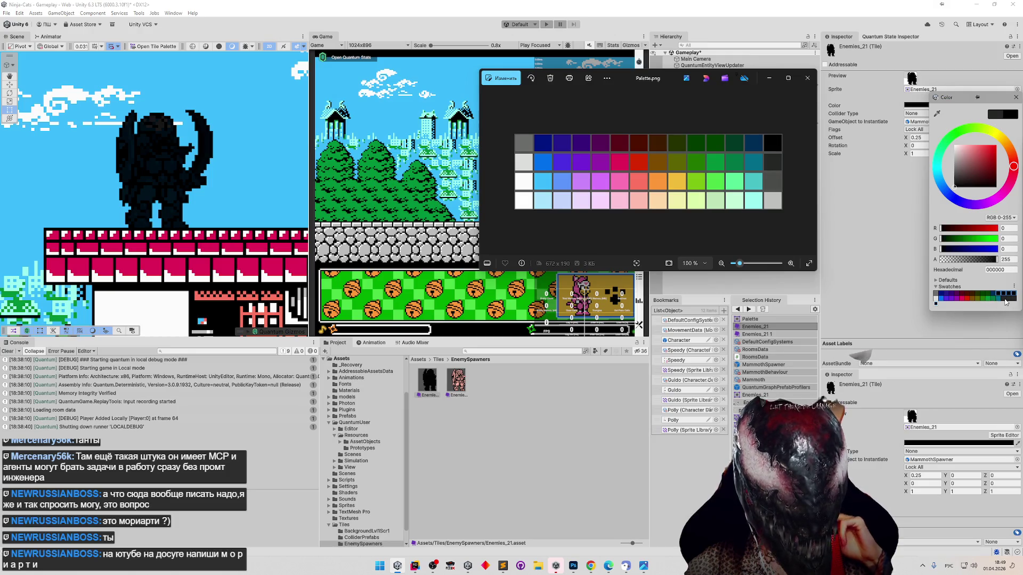
Preview grey 6A6D6A, dark blue 001380, 24188C, 39007A, 550056 and 5A0018 tints.
left_click(936, 296)
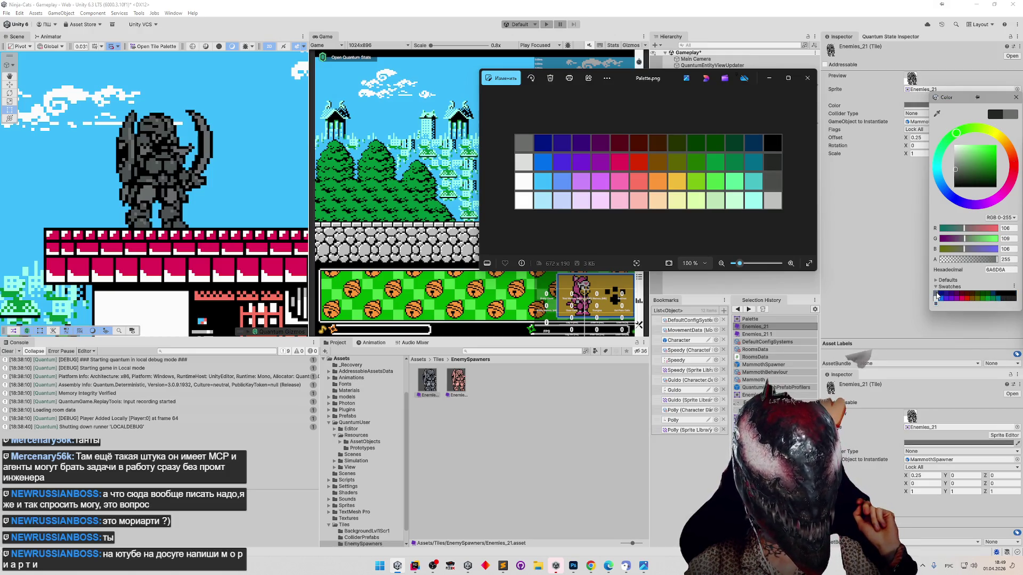
left_click(942, 297)
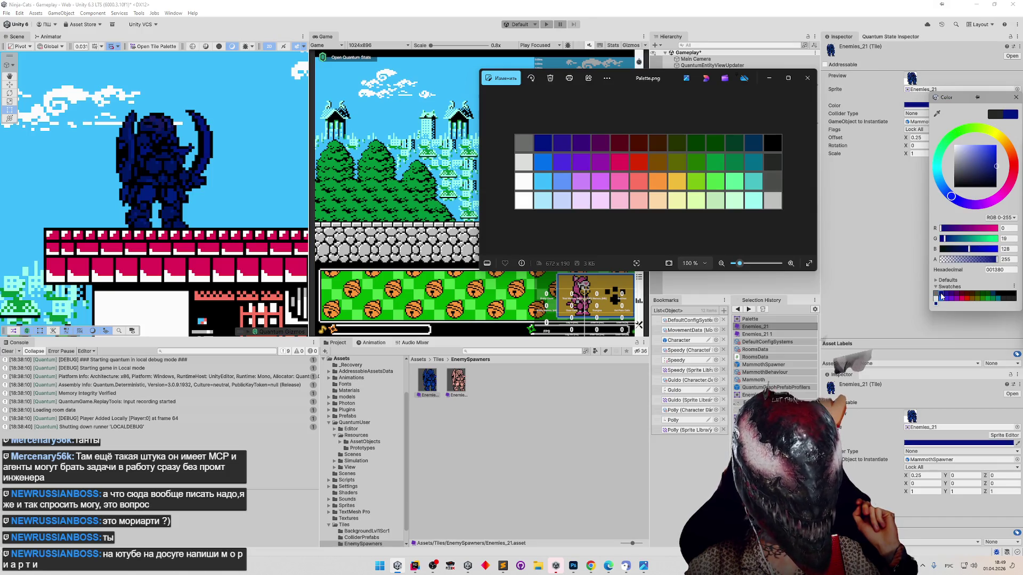
left_click(951, 295)
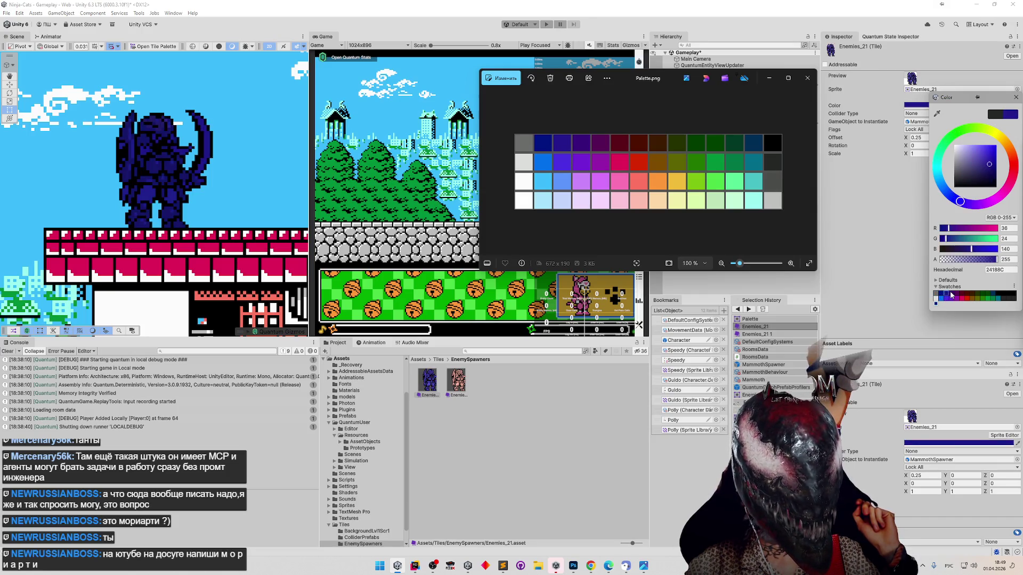
left_click(953, 296)
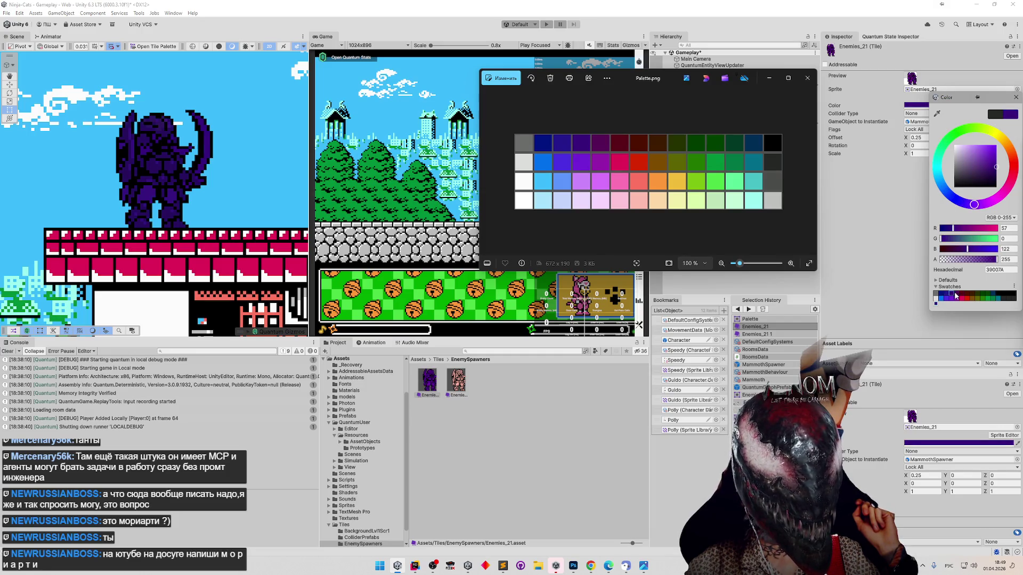
left_click(957, 296)
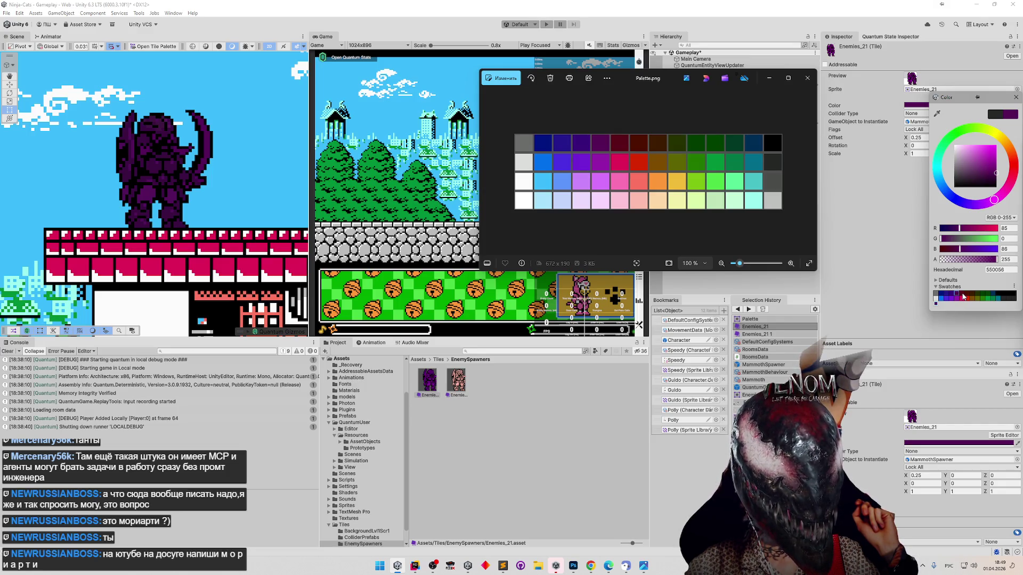
left_click(963, 296)
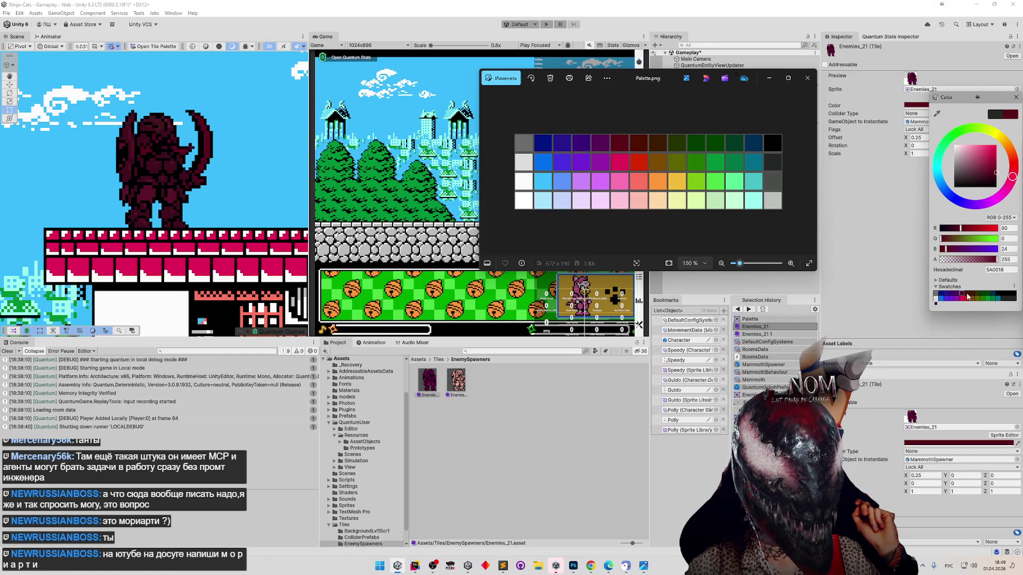
Preview 4F1000, 3D1C00, 253200 and 003D00 tints, settling on dark blue 002E55.
left_click(968, 296)
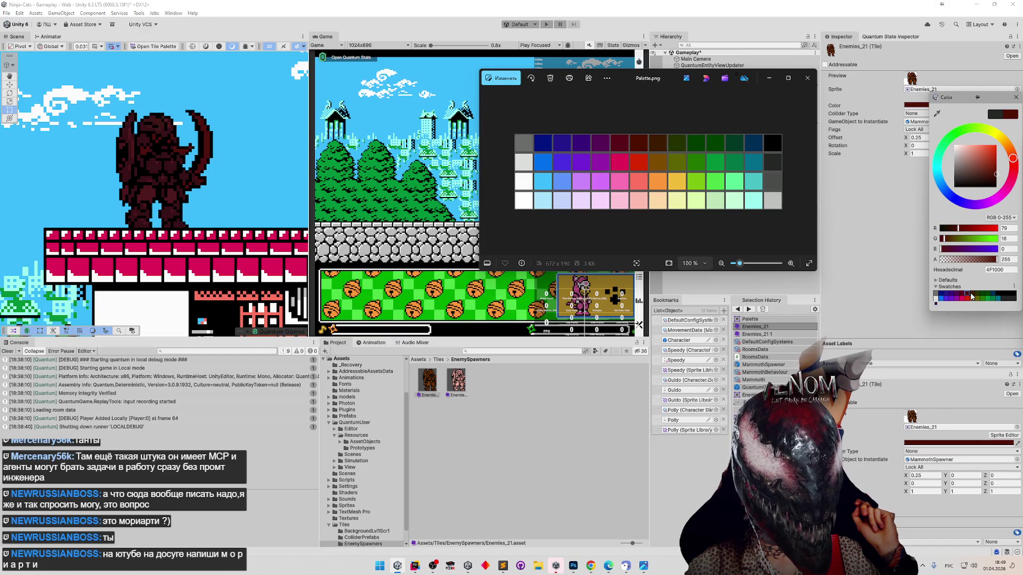
left_click(973, 297)
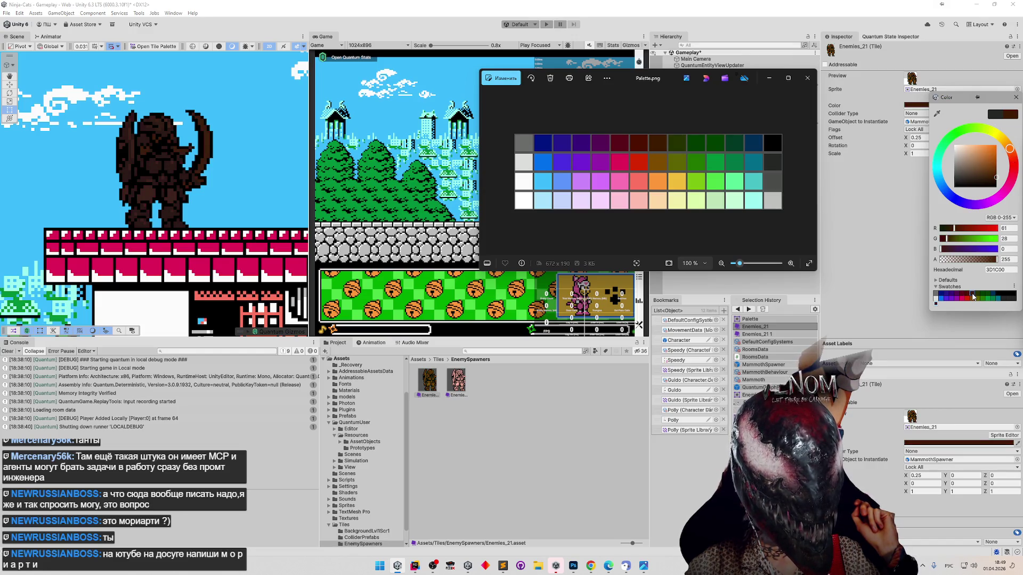
left_click(977, 296)
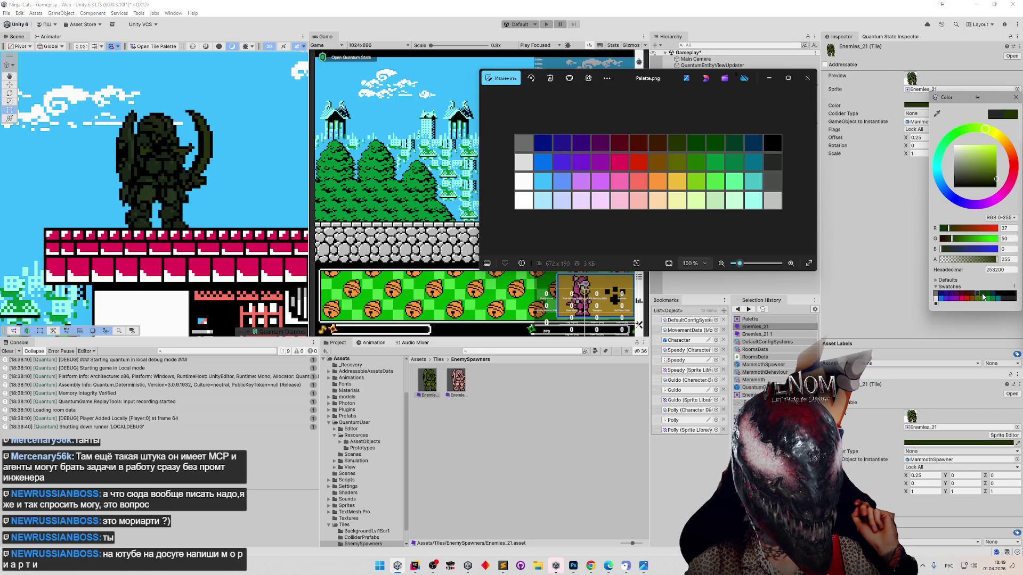
left_click(984, 297)
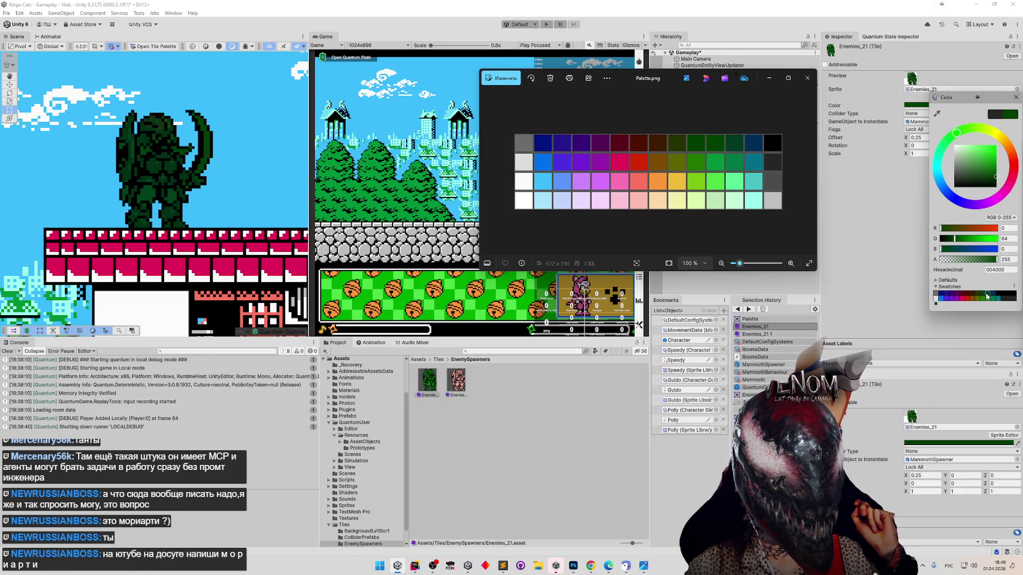
left_click(993, 298)
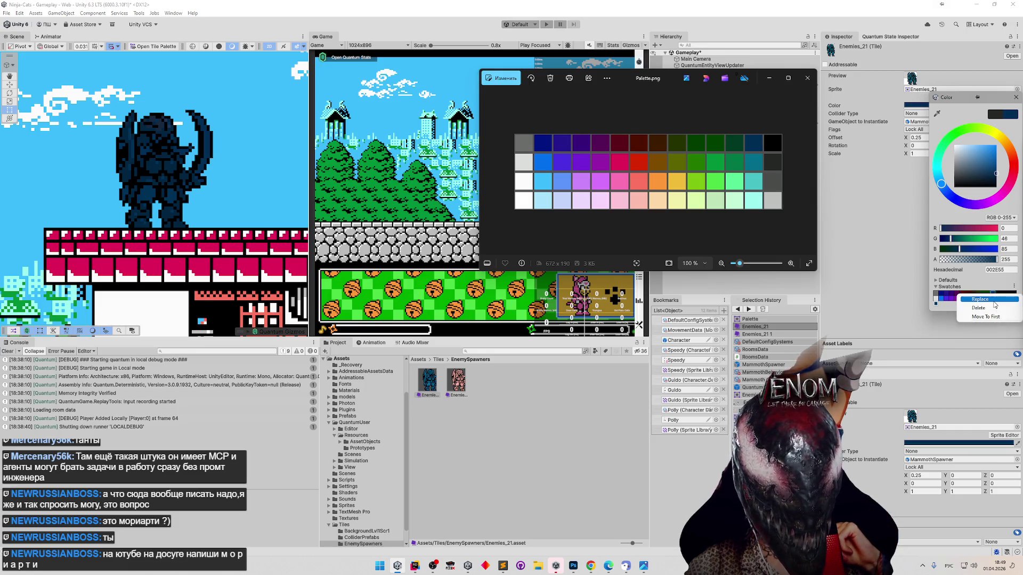
Sample dark green and dark blue 002E55 from Palette.png, resetting the tint to black between tries.
left_click(937, 114)
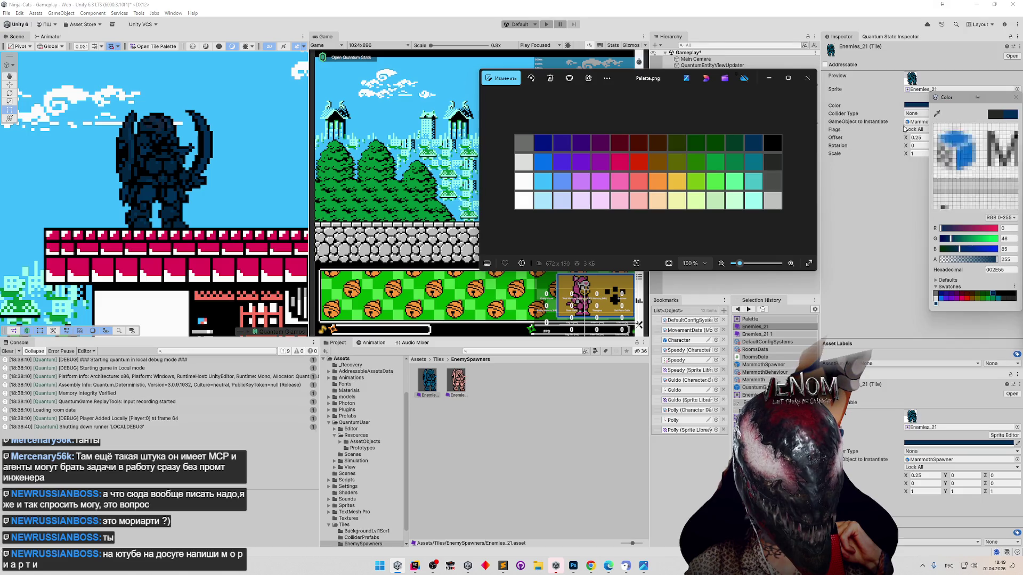
left_click(732, 141)
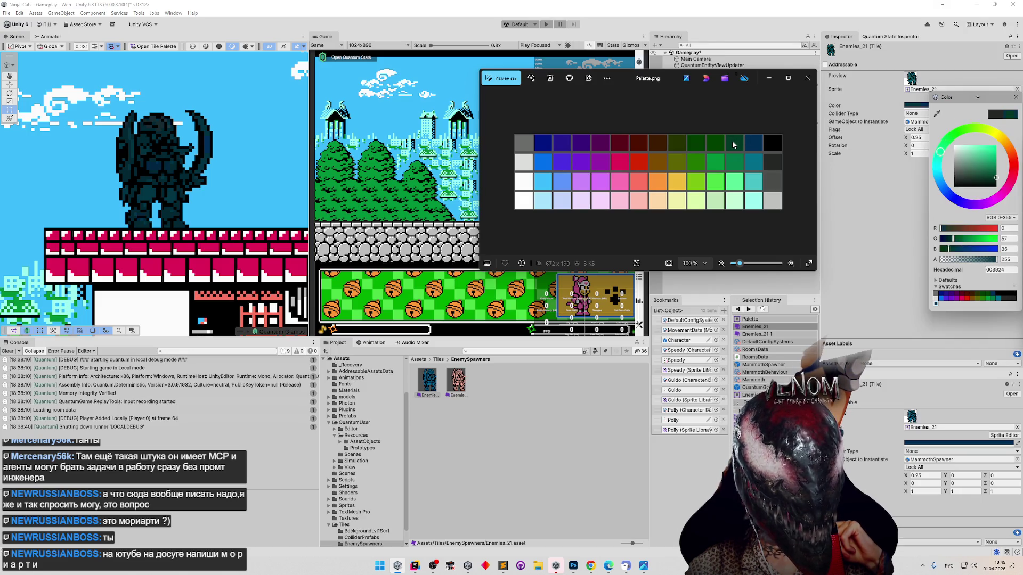
left_click(1000, 296)
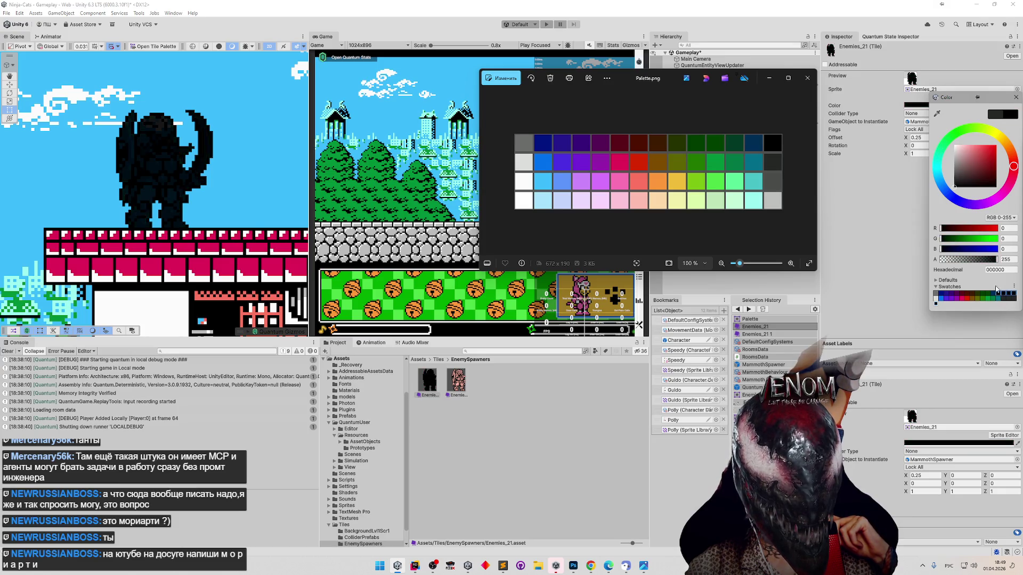
right_click(998, 295)
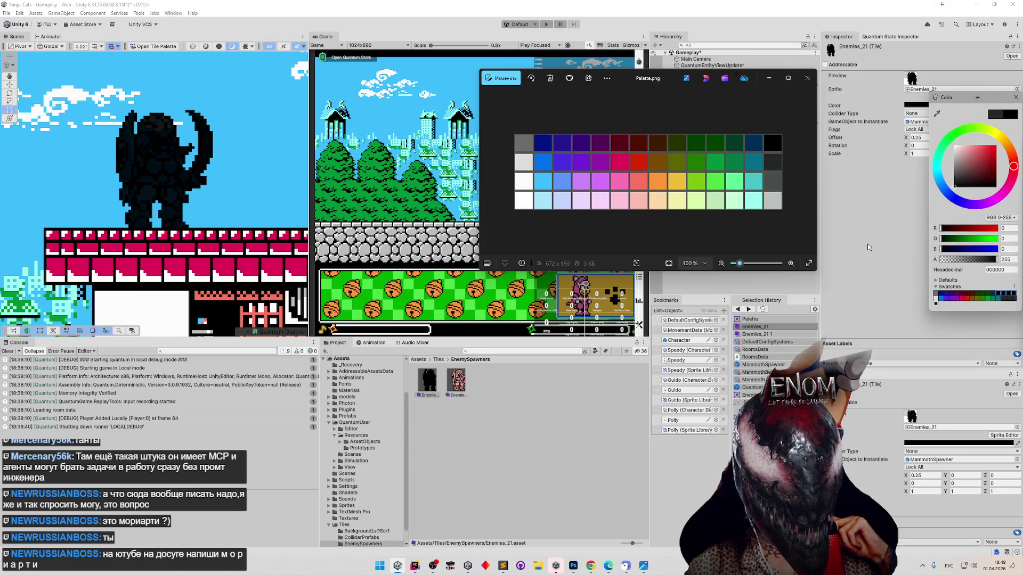
left_click(937, 113)
left_click(758, 140)
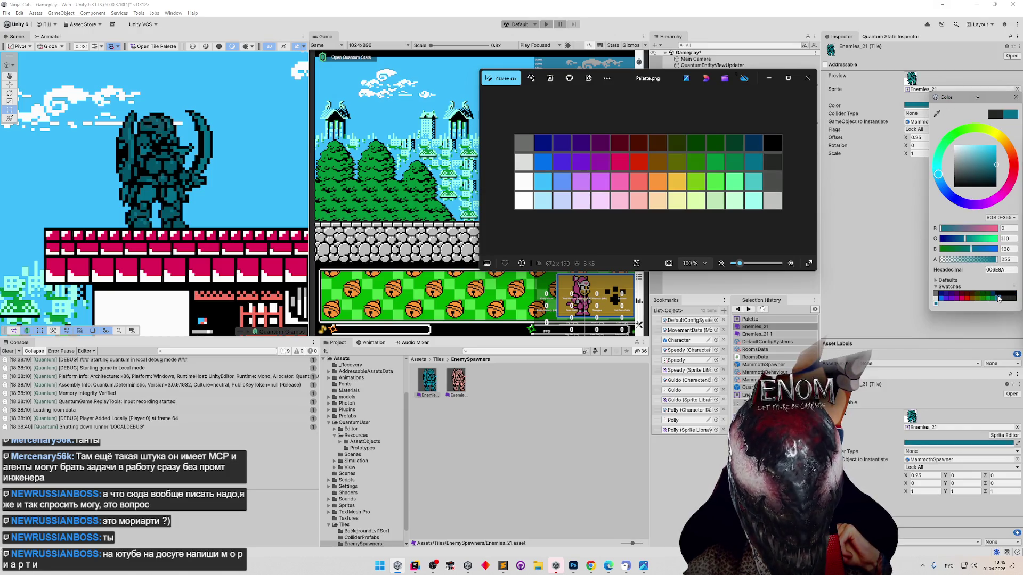
left_click(995, 297)
left_click(996, 297)
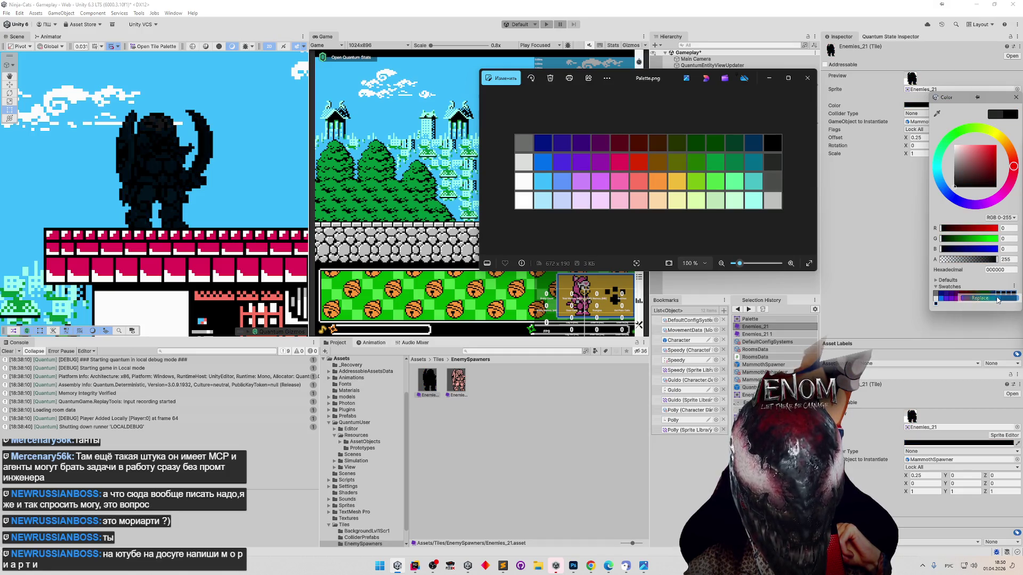
Sample dark blue 002E55 and overwrite a saved swatch with it.
left_click(937, 114)
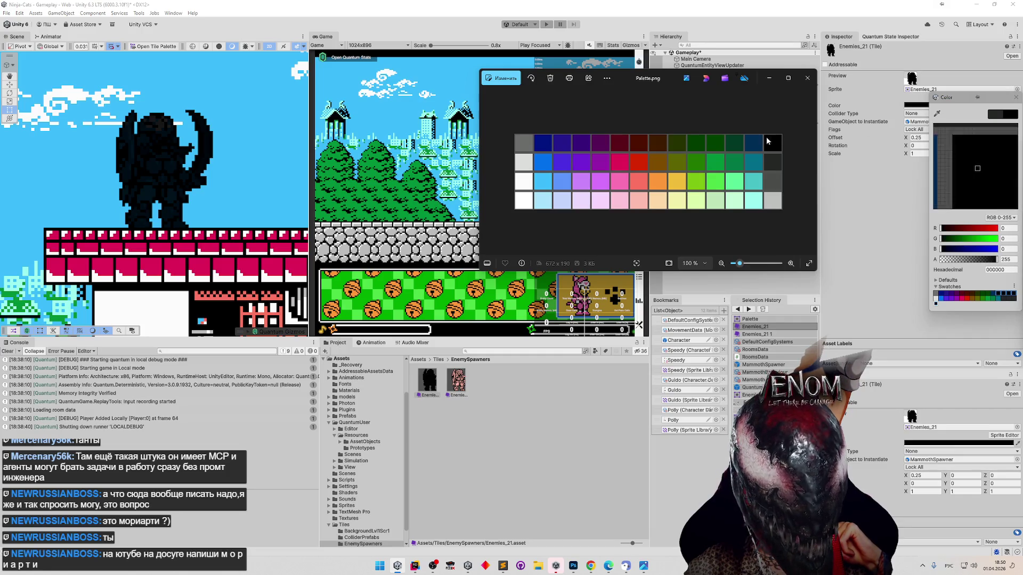
left_click(755, 145)
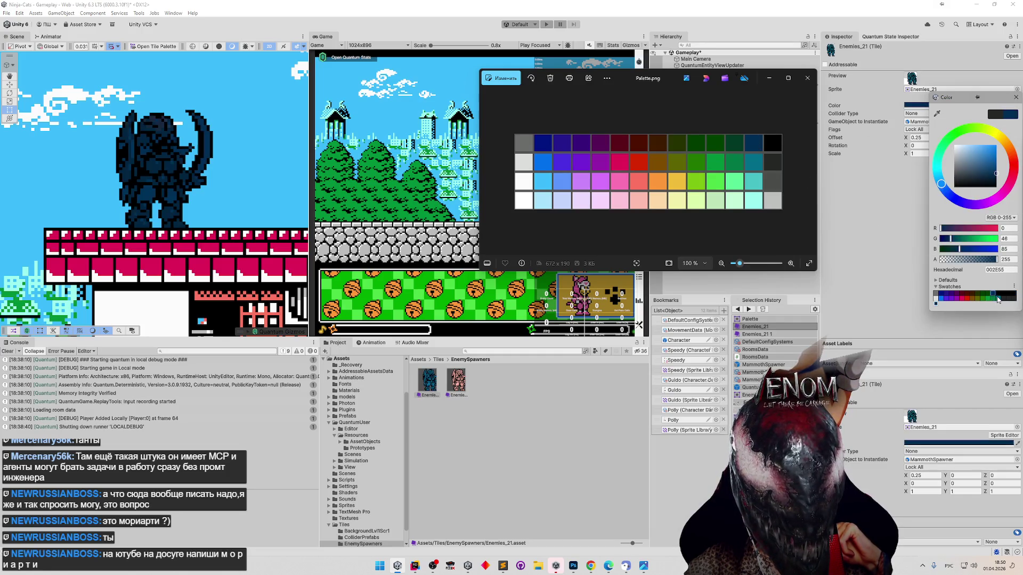
left_click(997, 296)
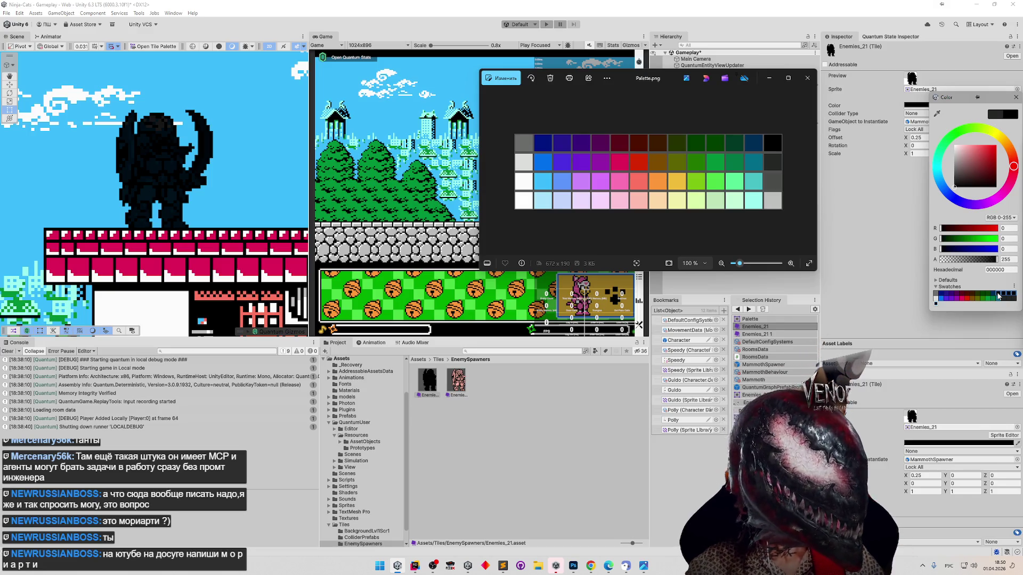
left_click(994, 295)
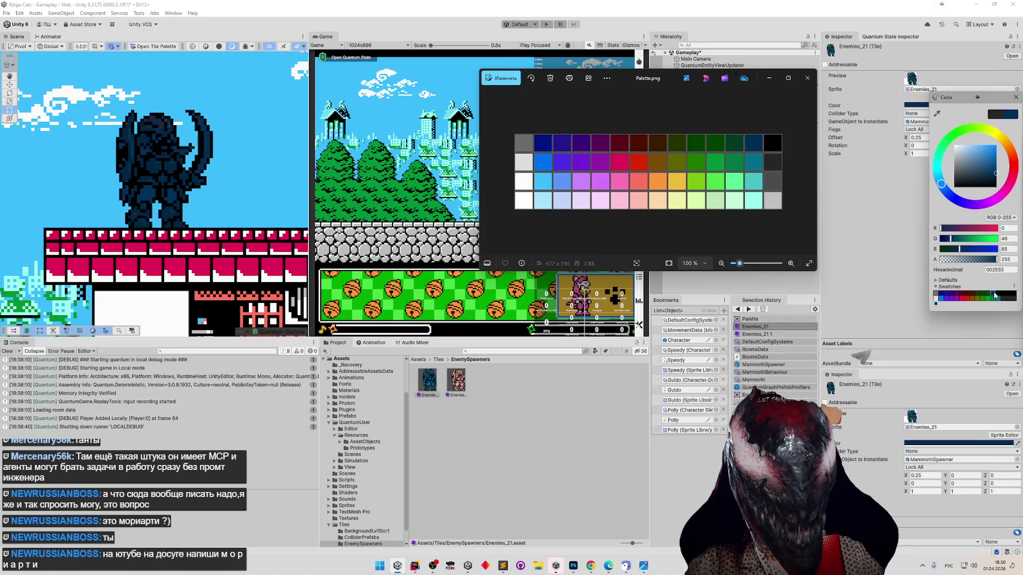
right_click(992, 294)
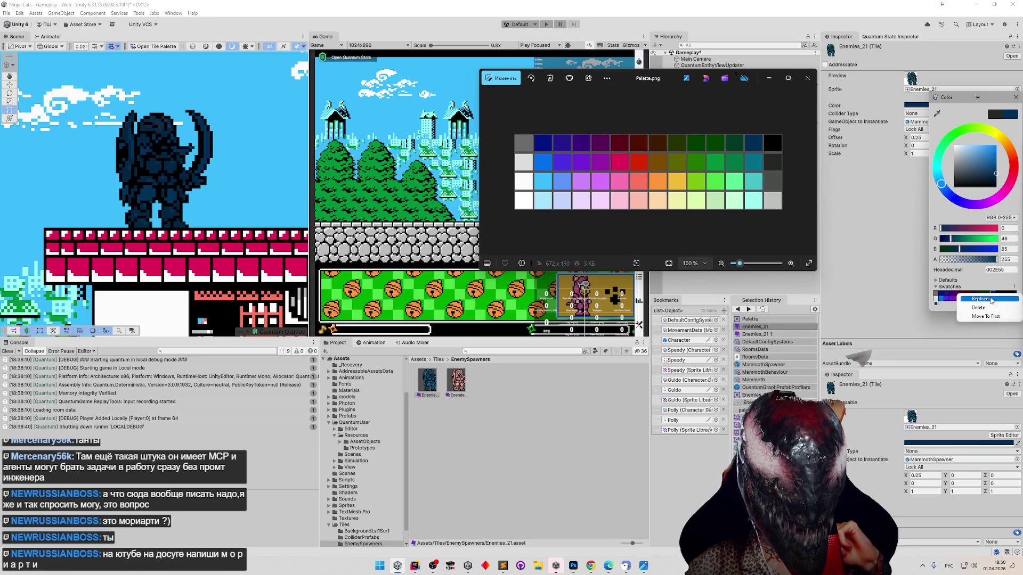
left_click(992, 299)
Compare green 007645 and dark blue tints, replace the swatch, and end on dark blue 002E55.
left_click(994, 300)
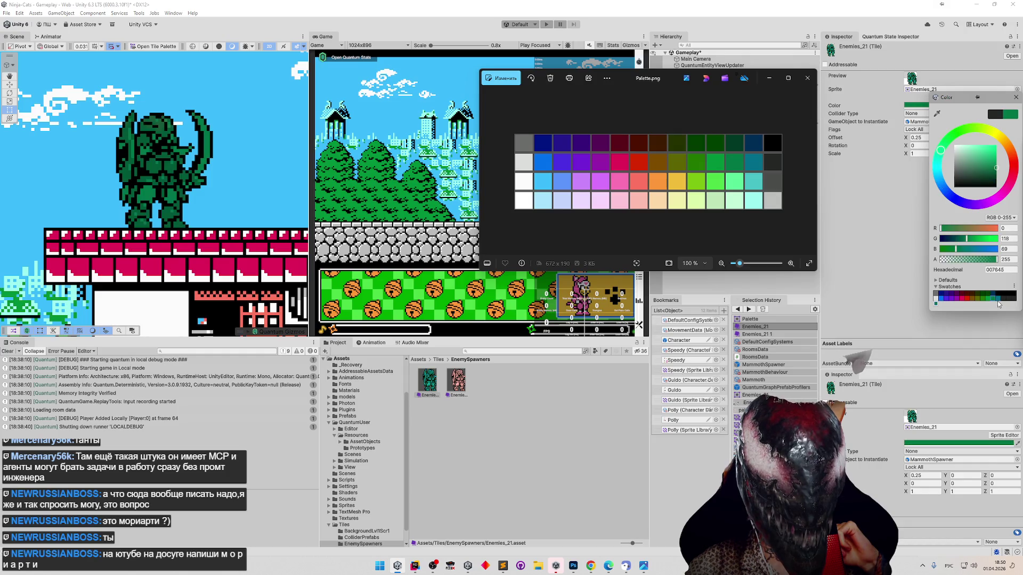
left_click(994, 299)
left_click(998, 300)
left_click(994, 299)
right_click(994, 299)
left_click(994, 299)
left_click(990, 302)
left_click(993, 297)
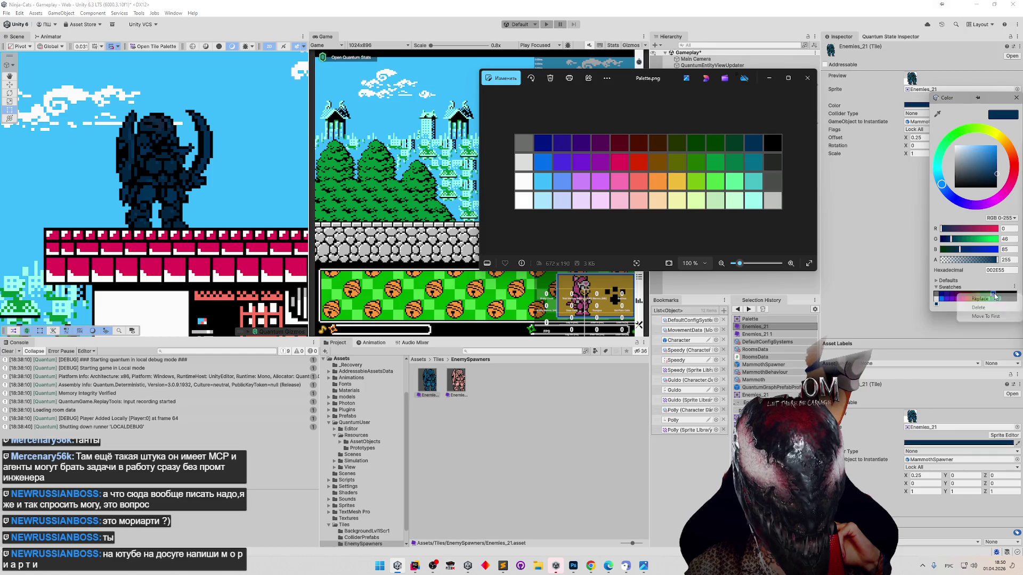
Sample light cyan 9CFCF0 into an empty swatch slot and compare it against dark blue.
left_click(938, 113)
left_click(752, 200)
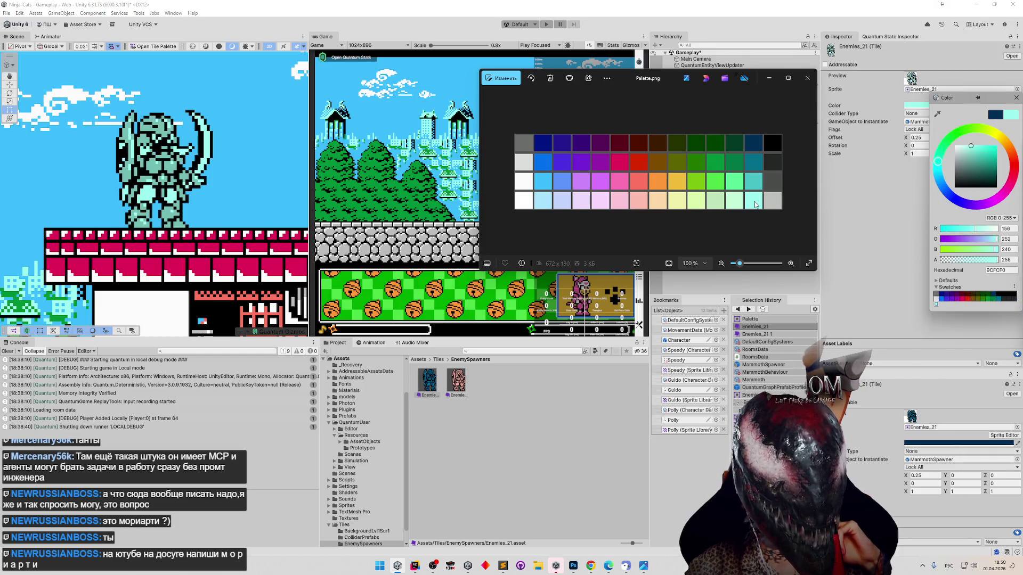
right_click(994, 298)
left_click(994, 303)
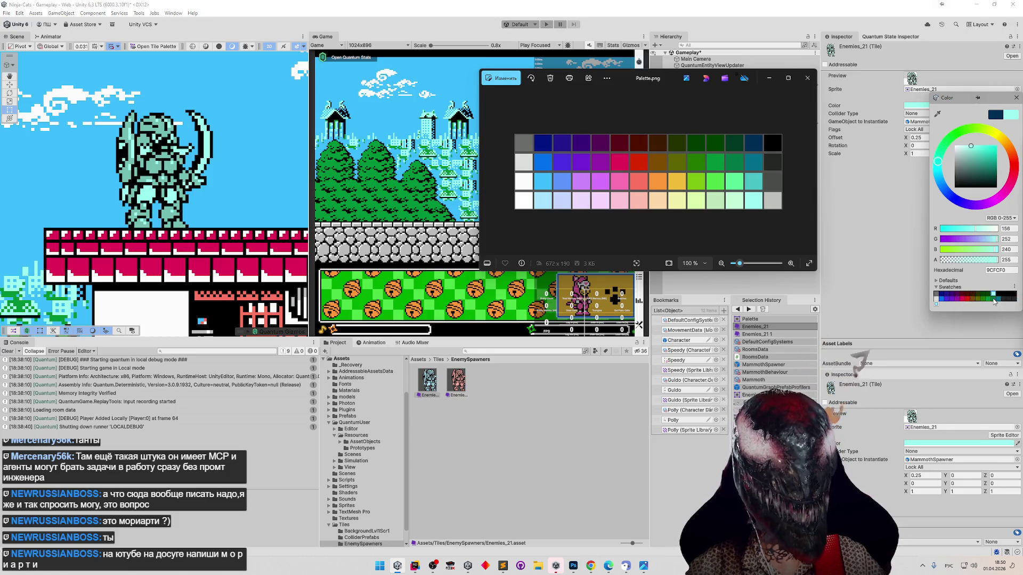
left_click(994, 302)
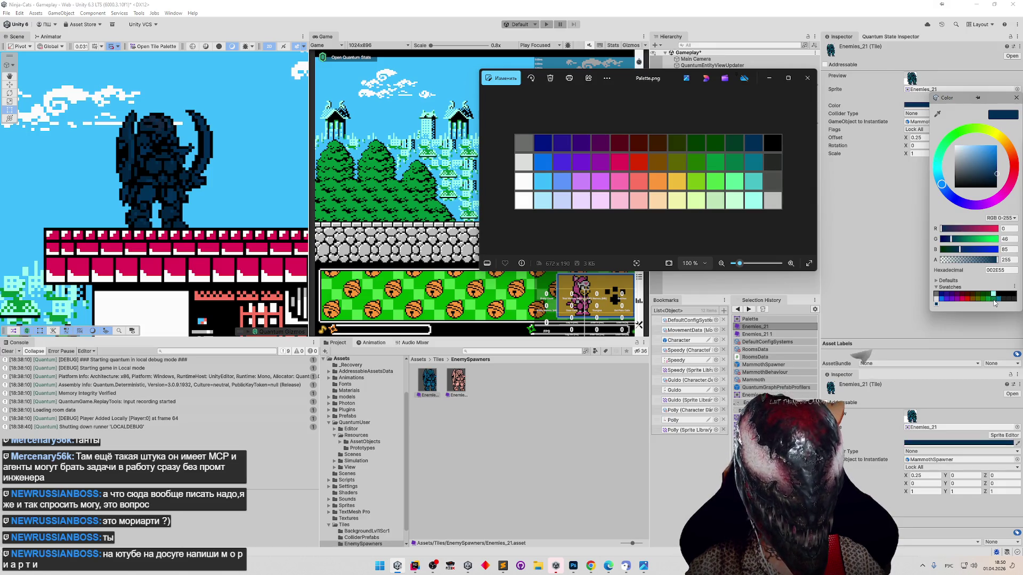
left_click(994, 297)
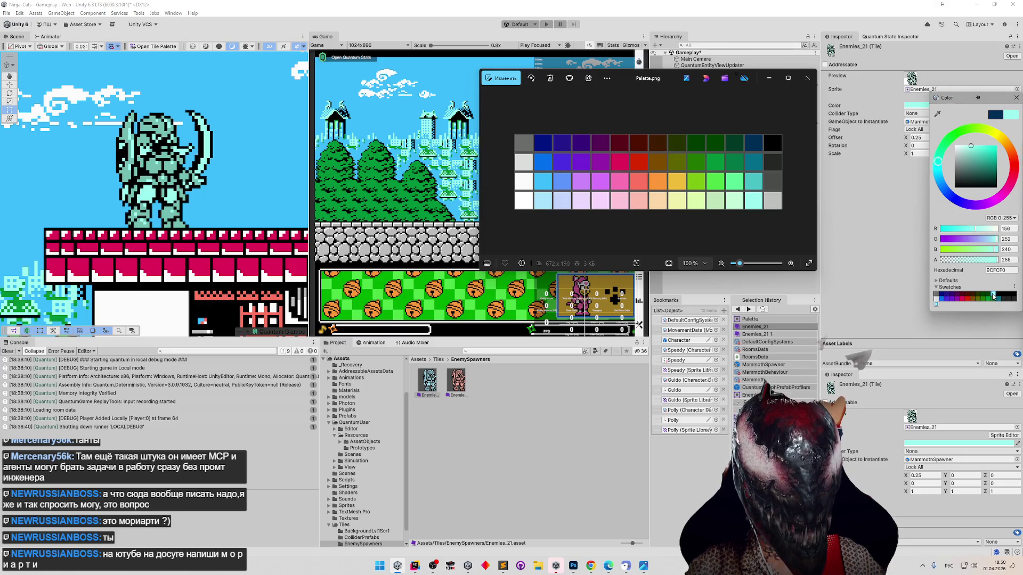
Try sampled dark green tints including 003924, then tint the tile black.
left_click(938, 115)
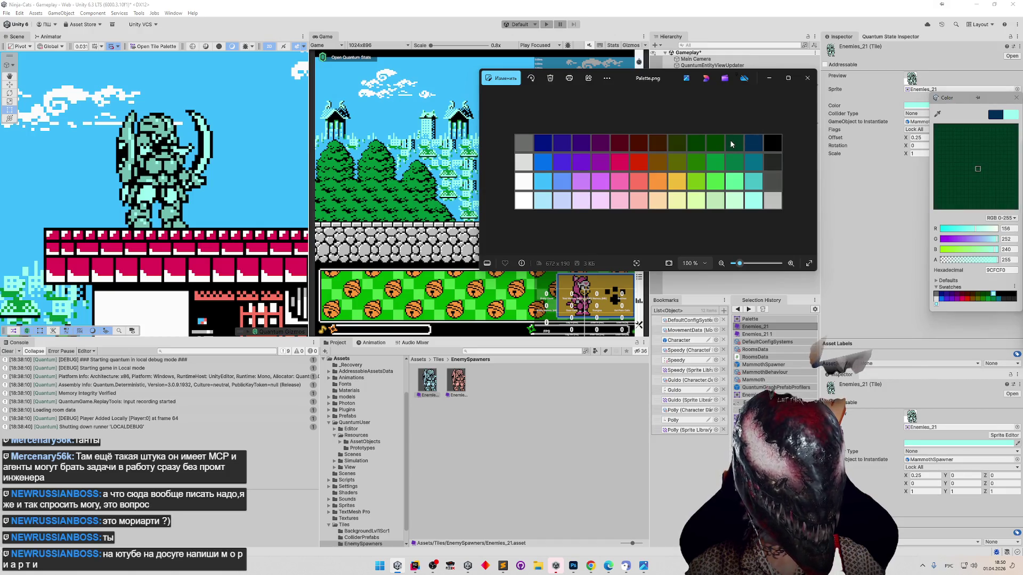
left_click(737, 141)
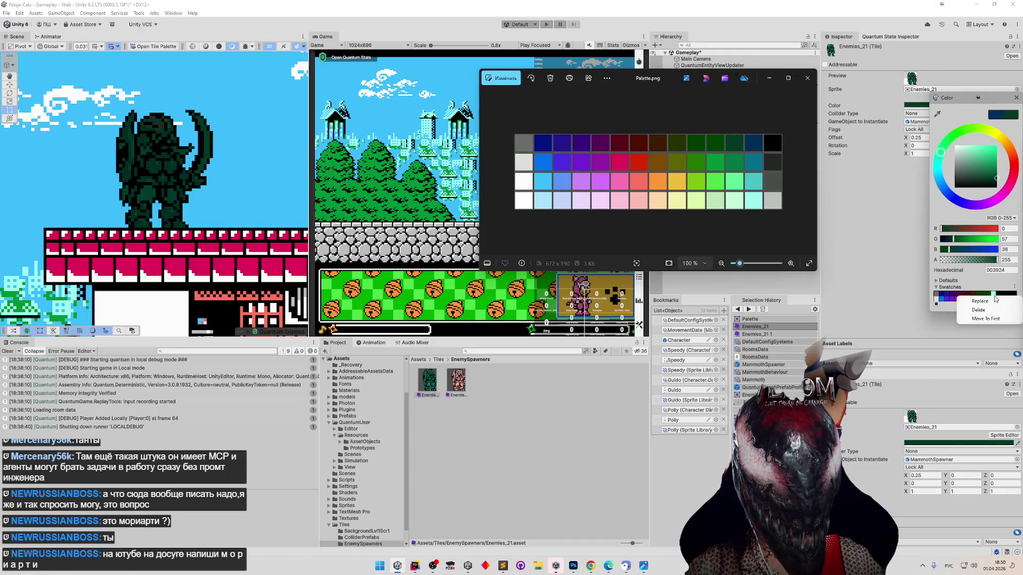
left_click(986, 297)
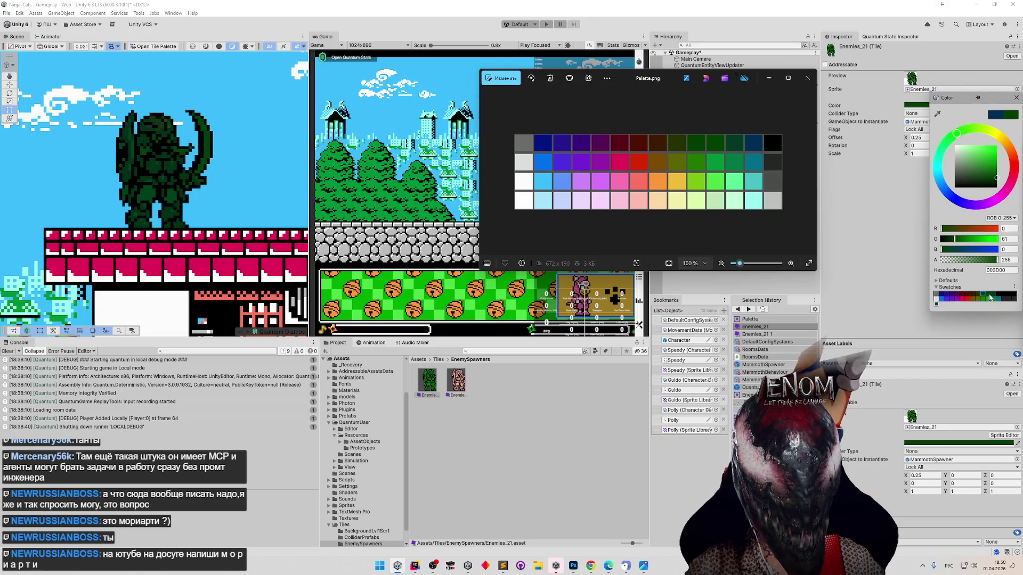
left_click(996, 297)
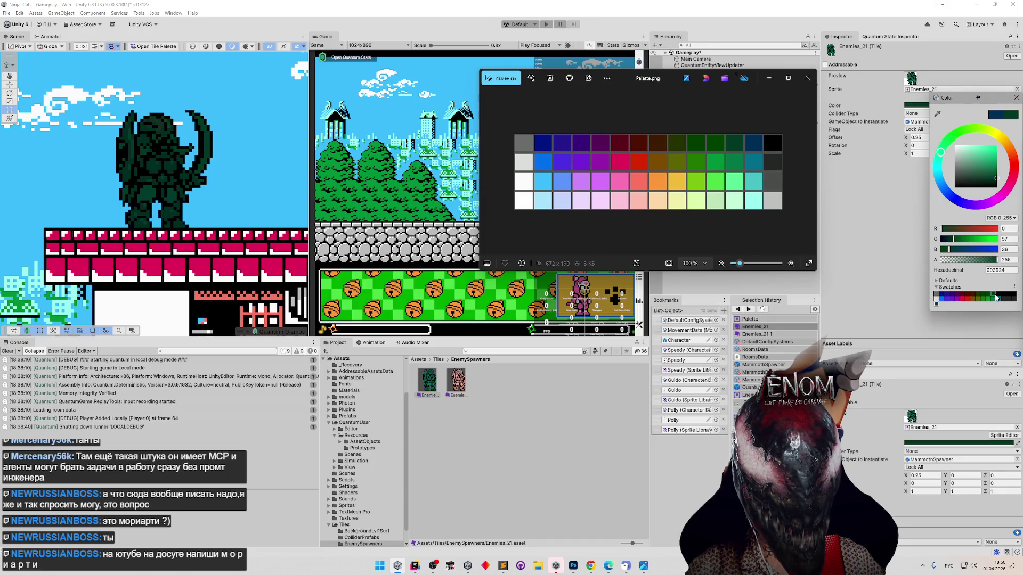
left_click(1000, 297)
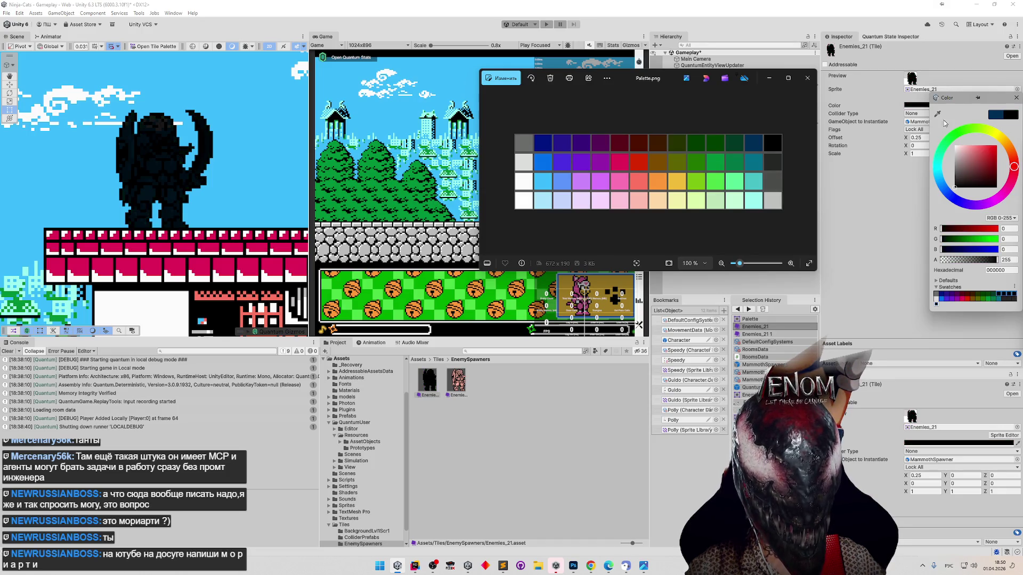
Save dark blue 002E55 over a swatch, try saved swatches, and leave the tile dark grey 252725.
left_click(938, 113)
left_click(756, 144)
right_click(996, 296)
left_click(997, 308)
left_click(996, 297)
left_click(1001, 298)
left_click(1008, 298)
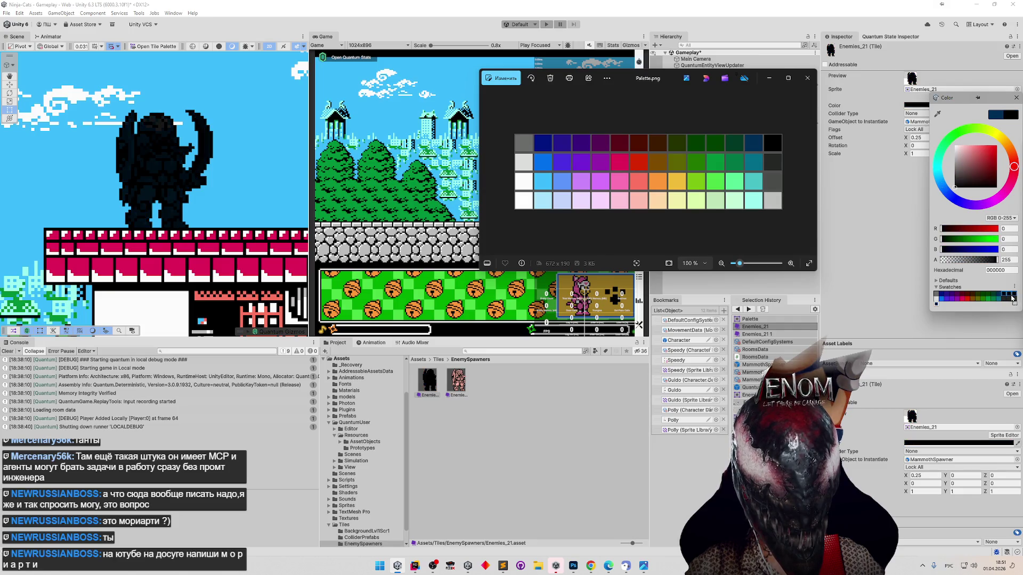
left_click(1011, 301)
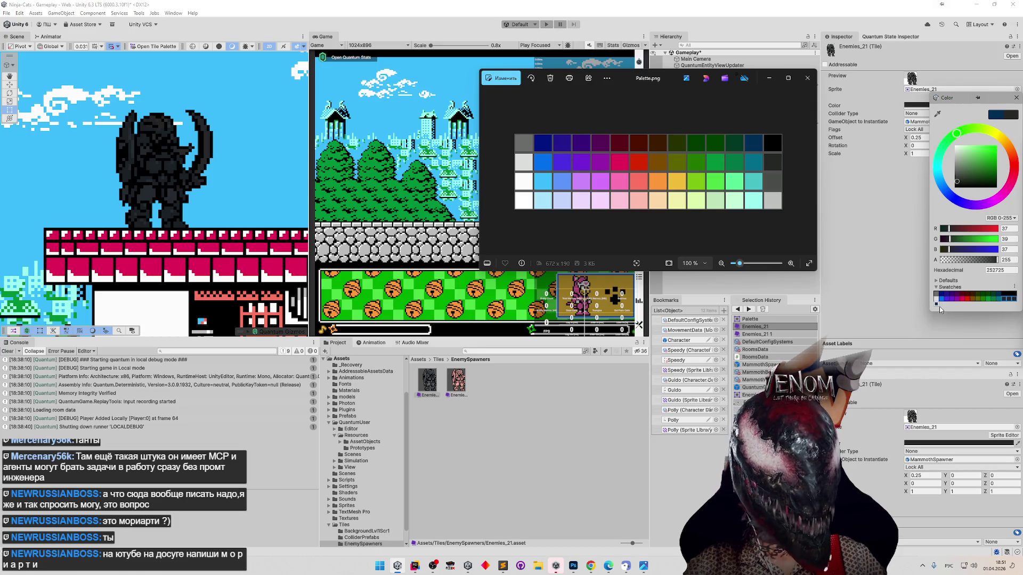
right_click(939, 307)
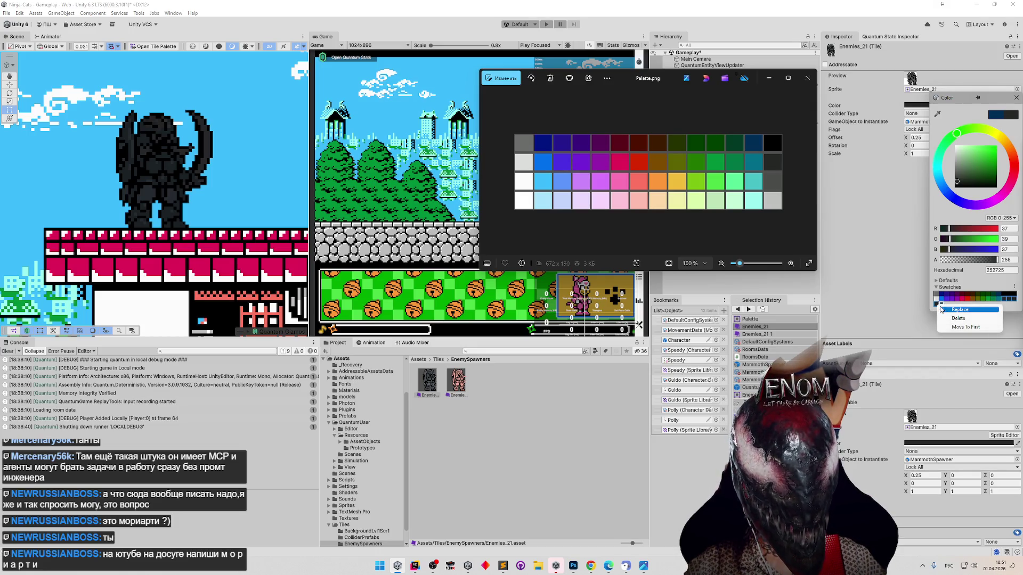
Overwrite a swatch, then add white FCFCFC from the palette to the swatch library.
left_click(947, 316)
left_click(936, 114)
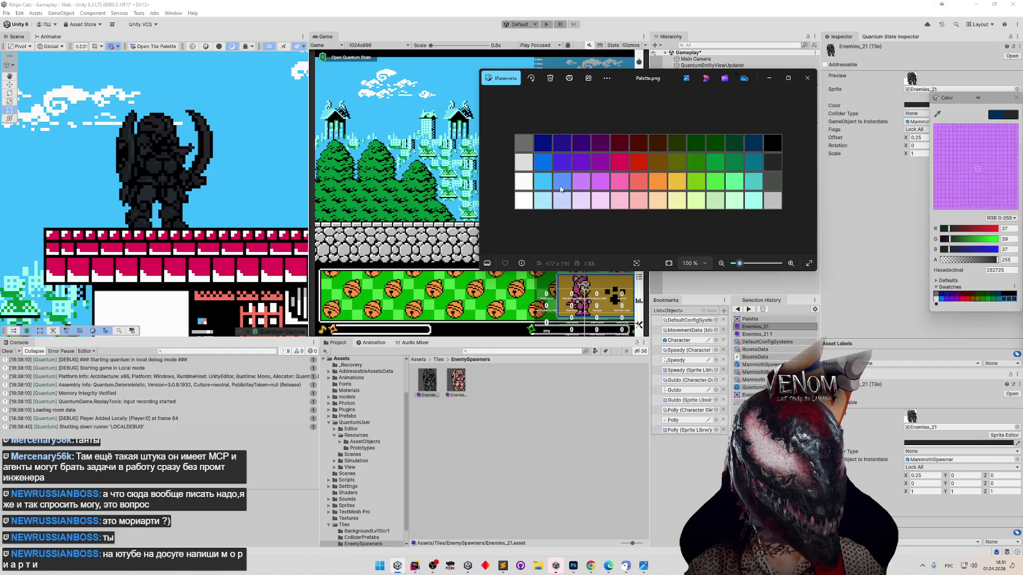
left_click(936, 296)
left_click(936, 304)
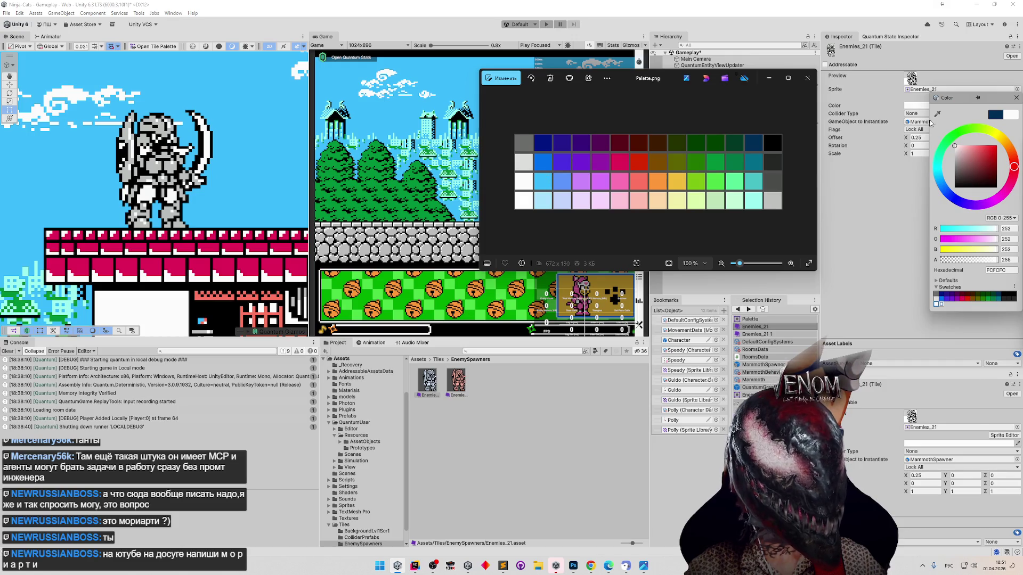
Sample light blue 3CBCFC, blue 5C94FC and light purple CC88FC, saving light purple as a swatch.
left_click(938, 115)
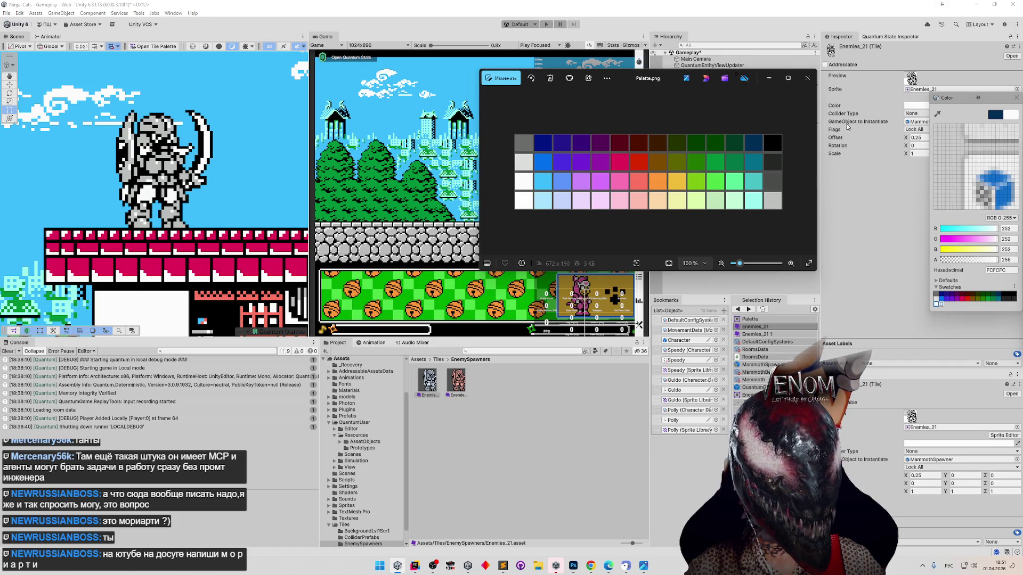
left_click(542, 180)
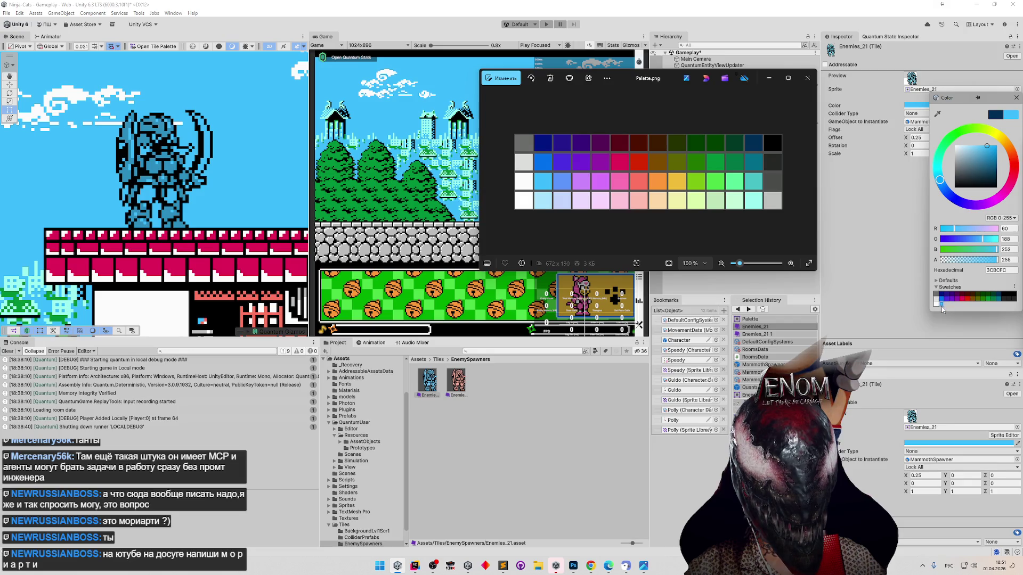
left_click(938, 114)
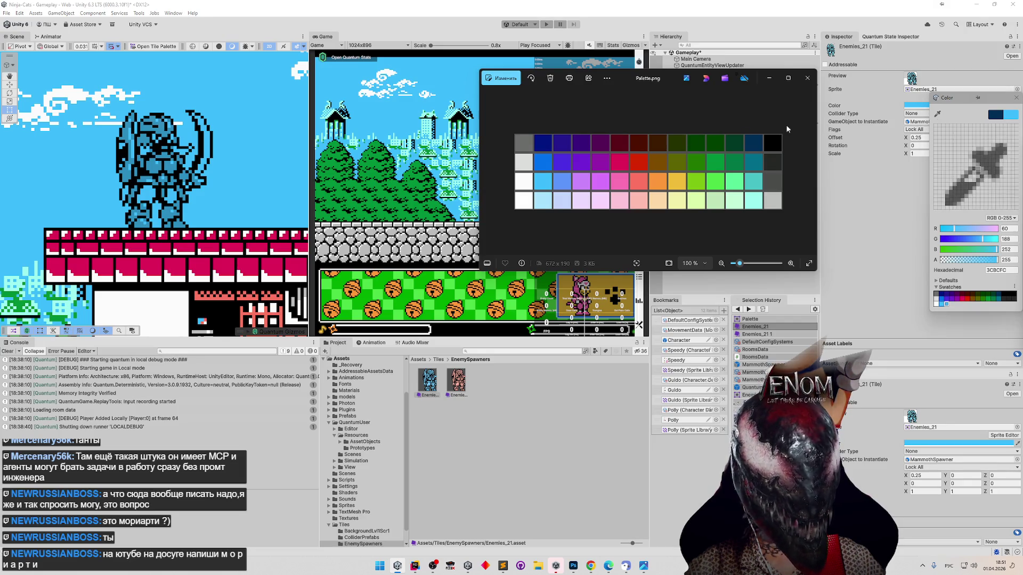
left_click(566, 183)
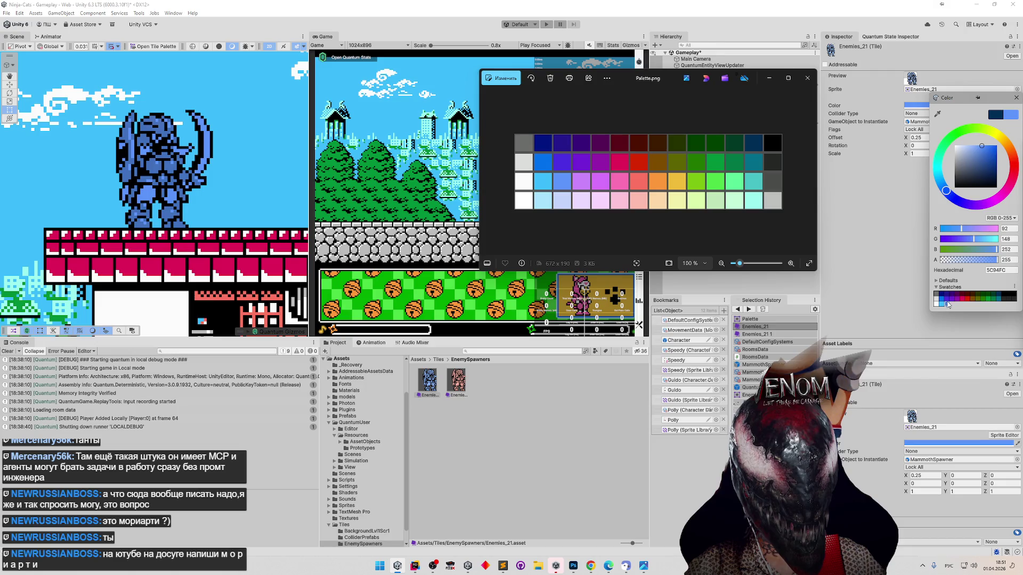
left_click(938, 114)
left_click(599, 180)
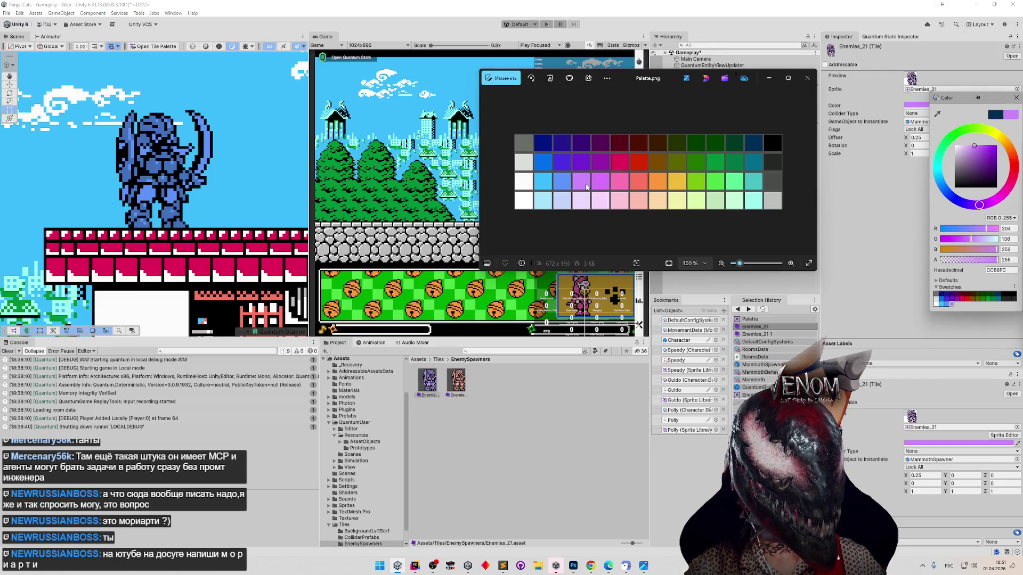
left_click(951, 305)
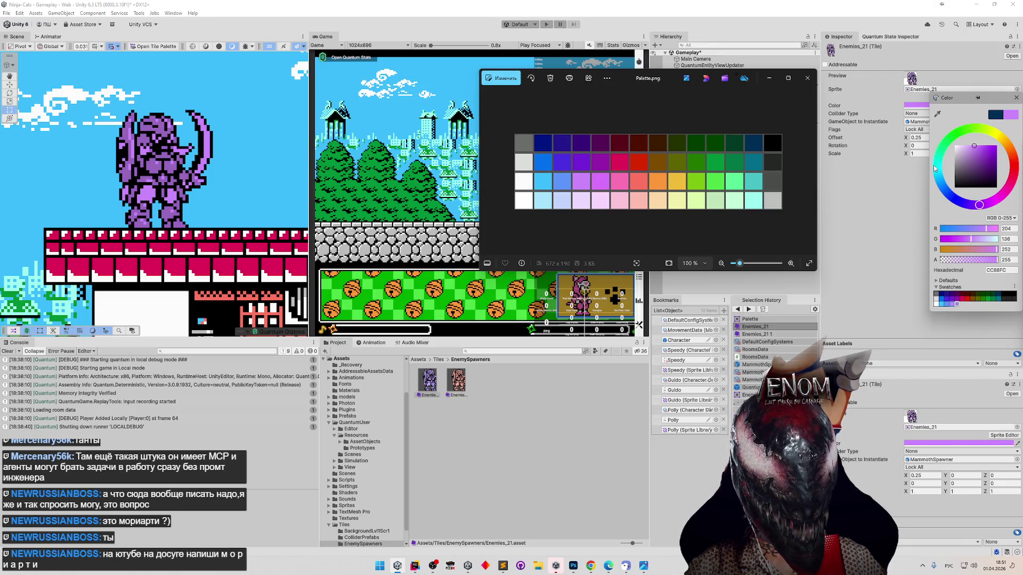
Add purple D975FD, pink FC74B4 and salmon FC7460 swatches sampled from the palette.
left_click(937, 114)
left_click(598, 179)
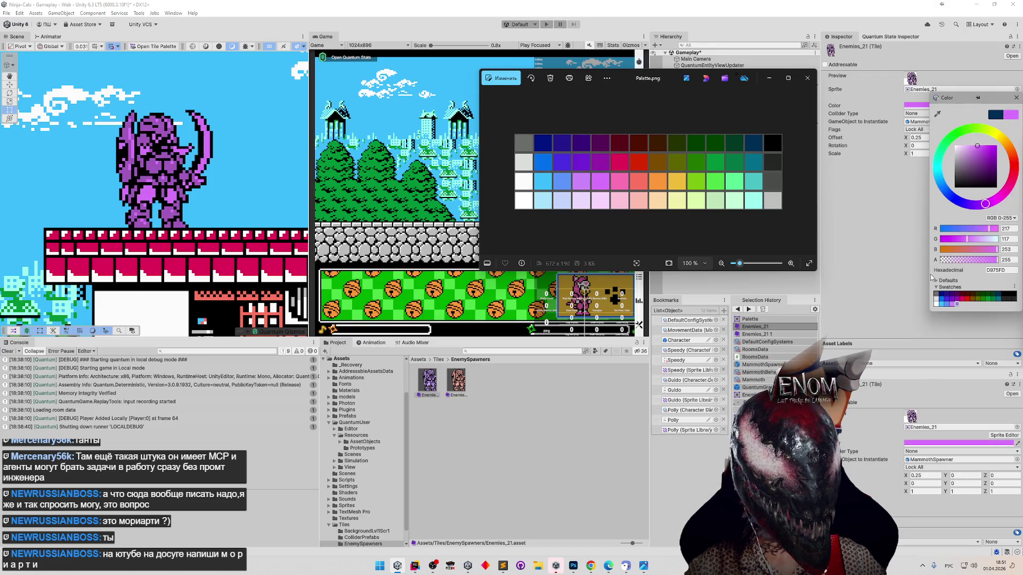
left_click(954, 303)
left_click(937, 114)
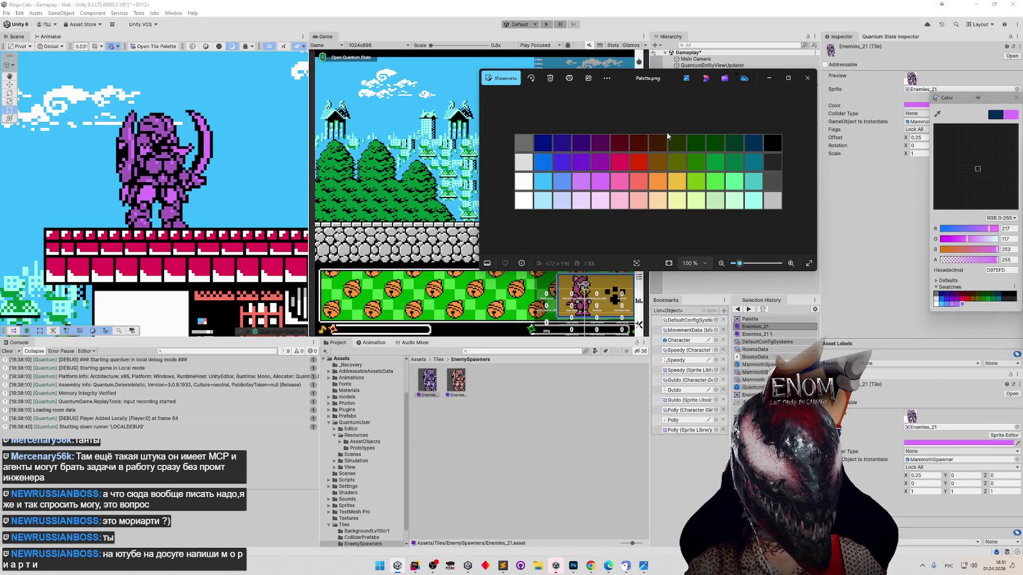
left_click(619, 181)
left_click(961, 305)
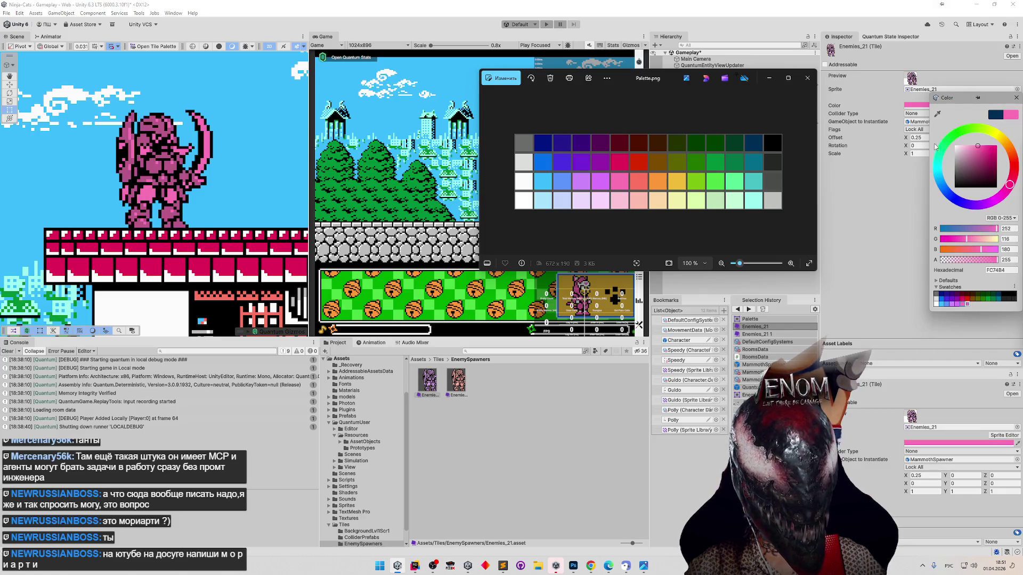
left_click(937, 114)
left_click(639, 181)
left_click(967, 305)
Add orange FC9838 as a swatch and keep it as the tile tint.
left_click(938, 114)
left_click(658, 183)
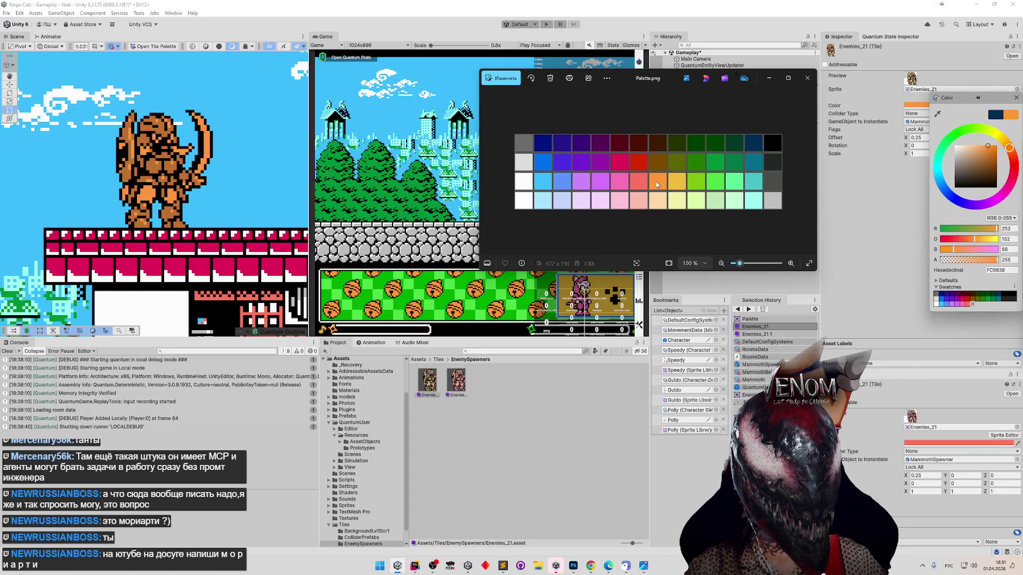
left_click(972, 305)
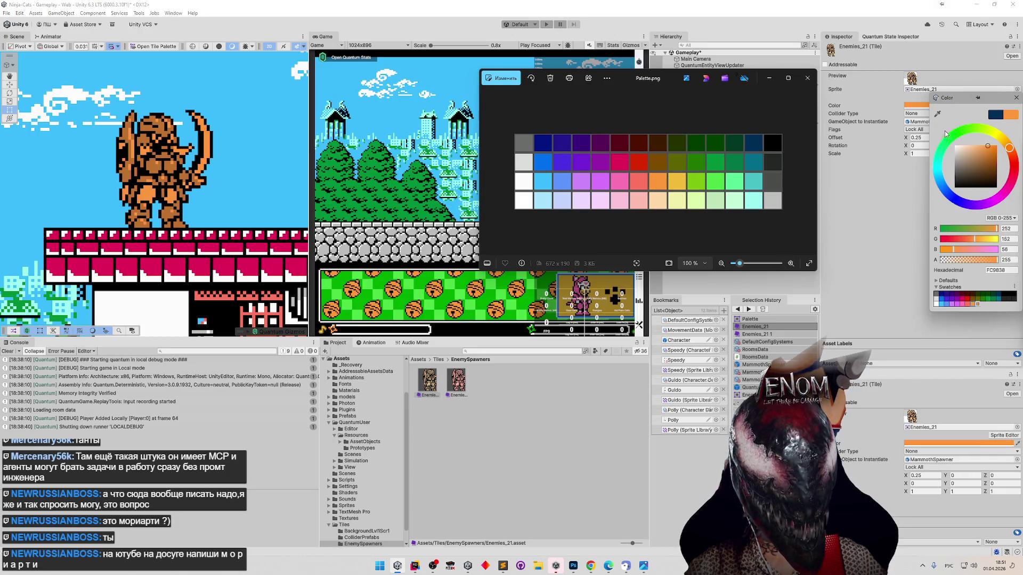
left_click(937, 114)
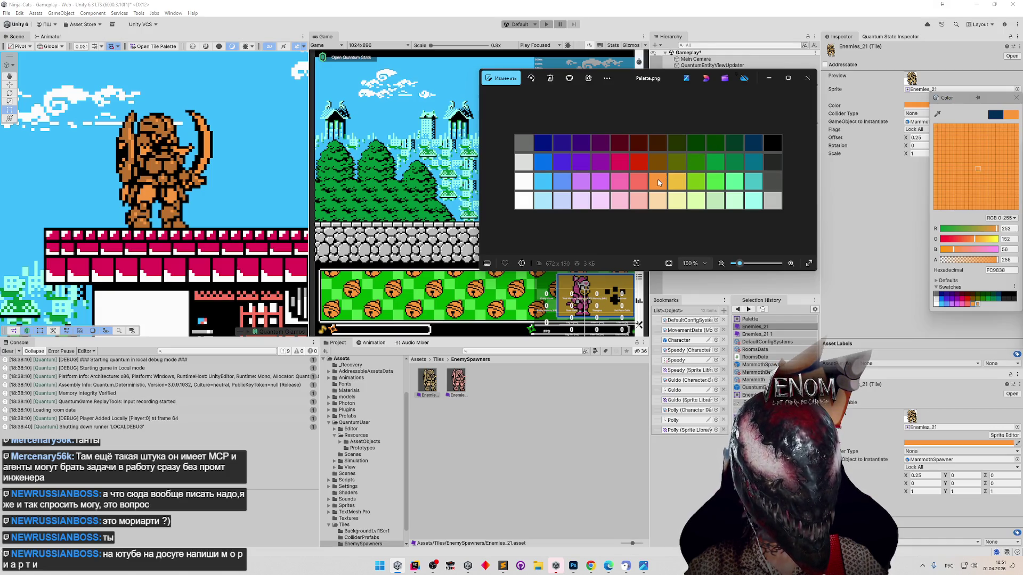
left_click(658, 182)
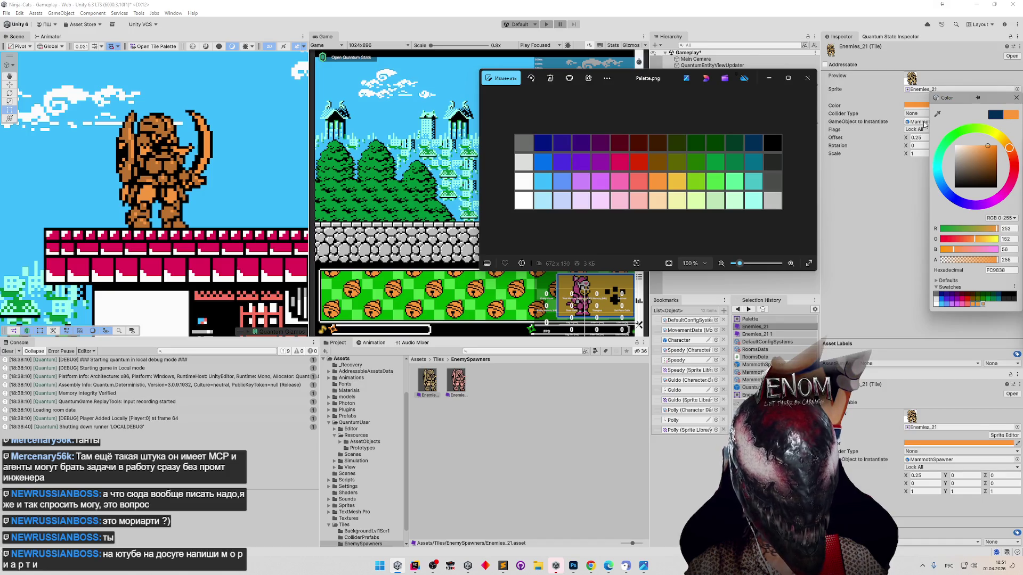
Sample yellow F0BC3C, then settle on the teal swatch tint after previewing yellow twice.
left_click(938, 113)
left_click(675, 186)
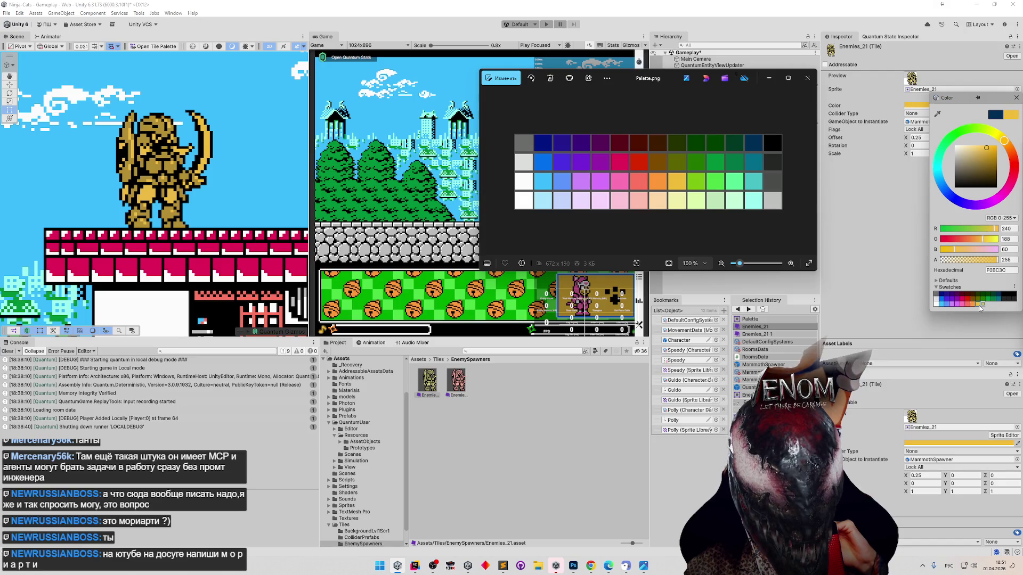
left_click(999, 303)
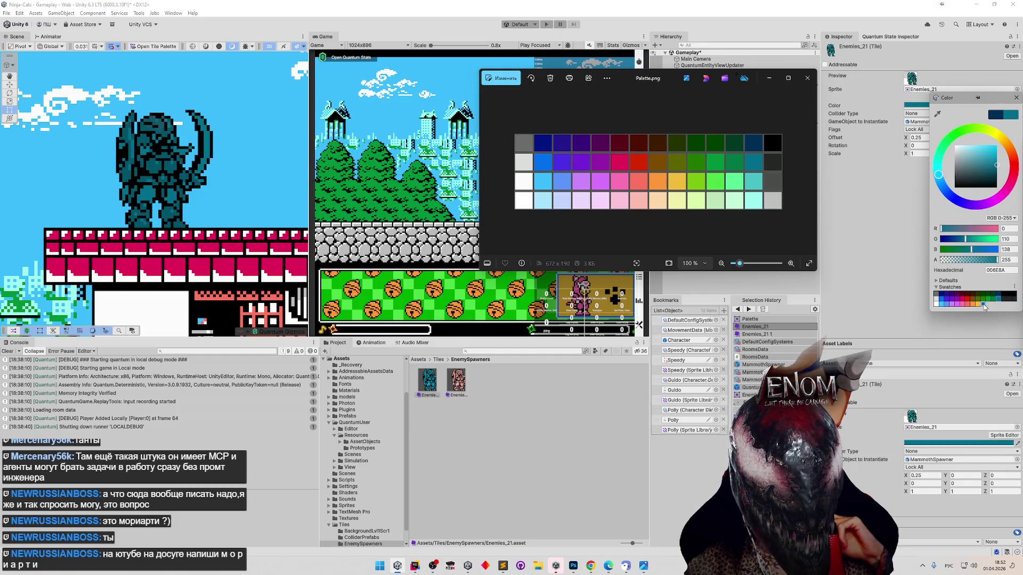
left_click(984, 307)
key("ctrl+z")
left_click(984, 307)
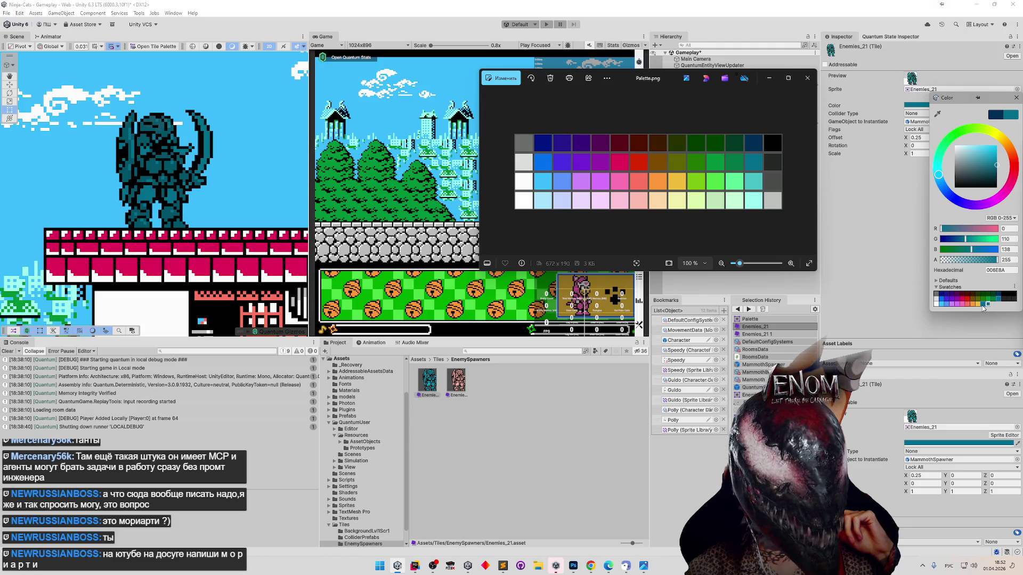
key("ctrl+z")
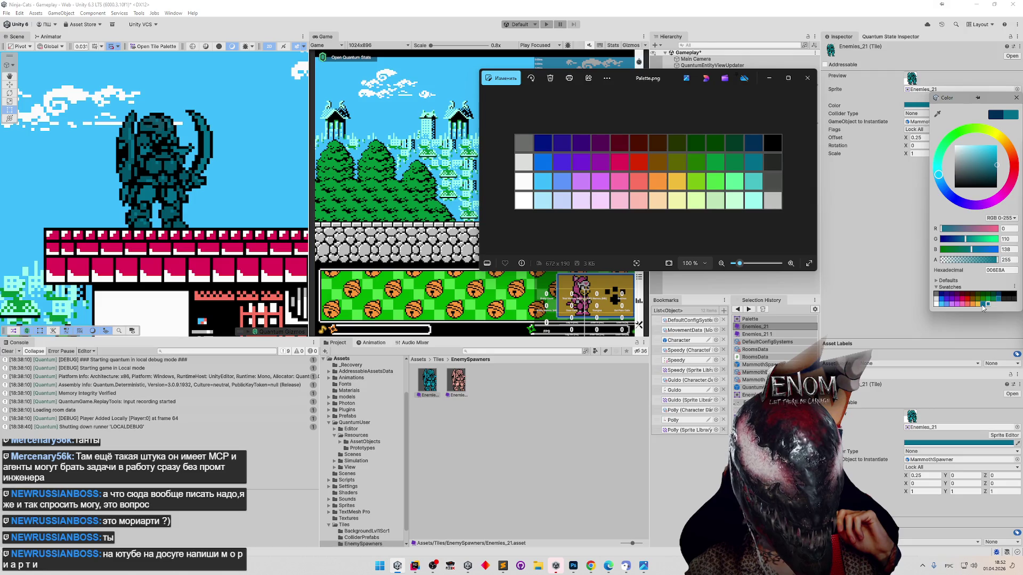
Sample lime green 7BC211, then save green 4CDC48 and mint as new swatches.
left_click(938, 114)
left_click(689, 178)
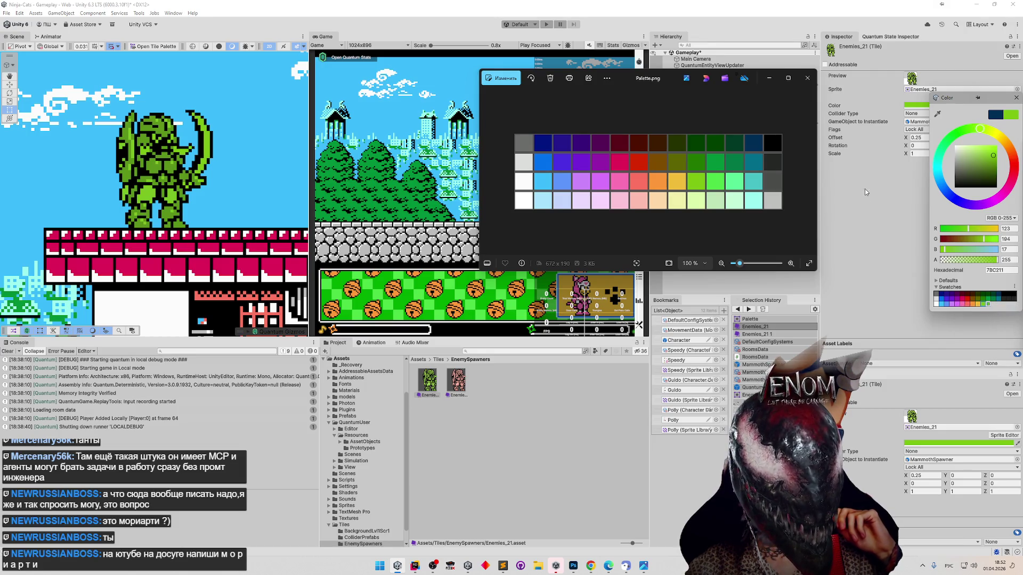
left_click(937, 113)
left_click(718, 186)
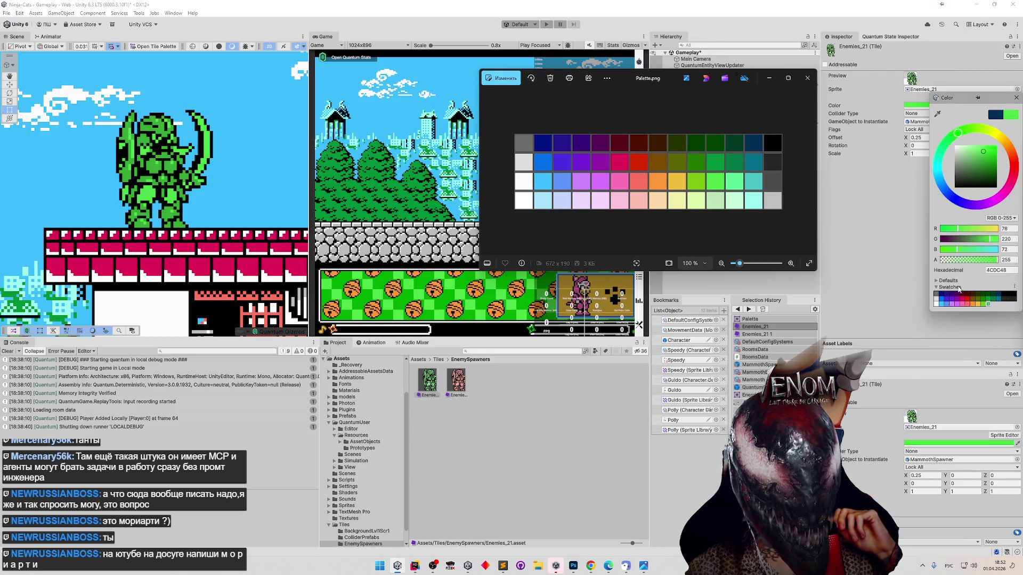
left_click(988, 304)
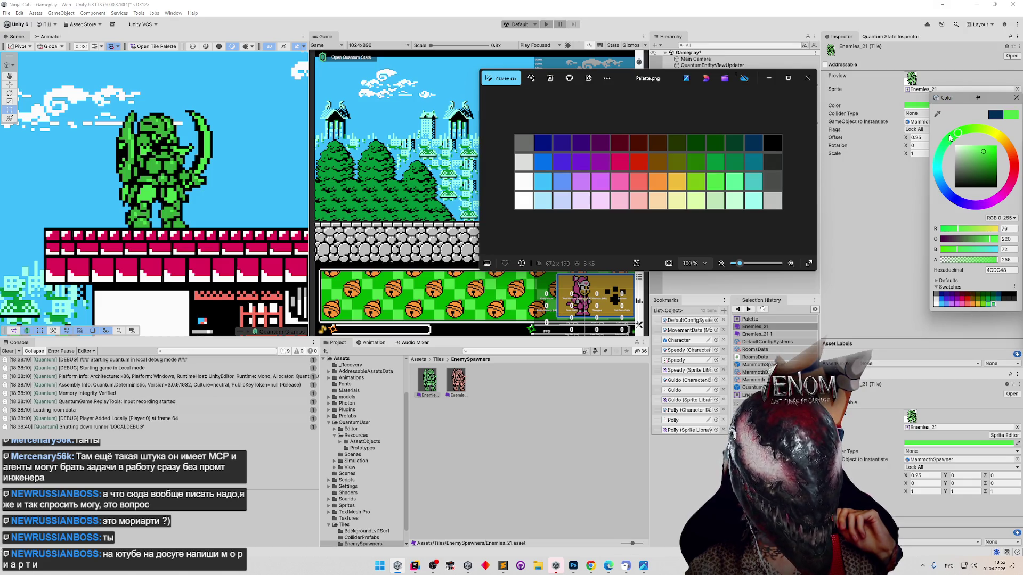
left_click(937, 113)
left_click(735, 180)
left_click(994, 305)
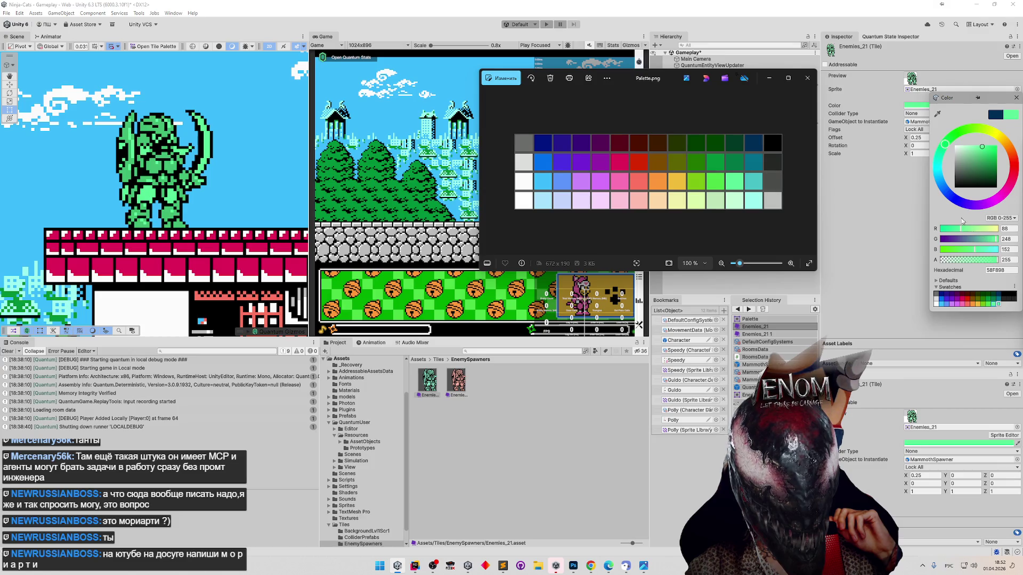
Reopen the Color picker and tint the mammoth teal from the palette.
left_click(752, 184)
left_click(924, 105)
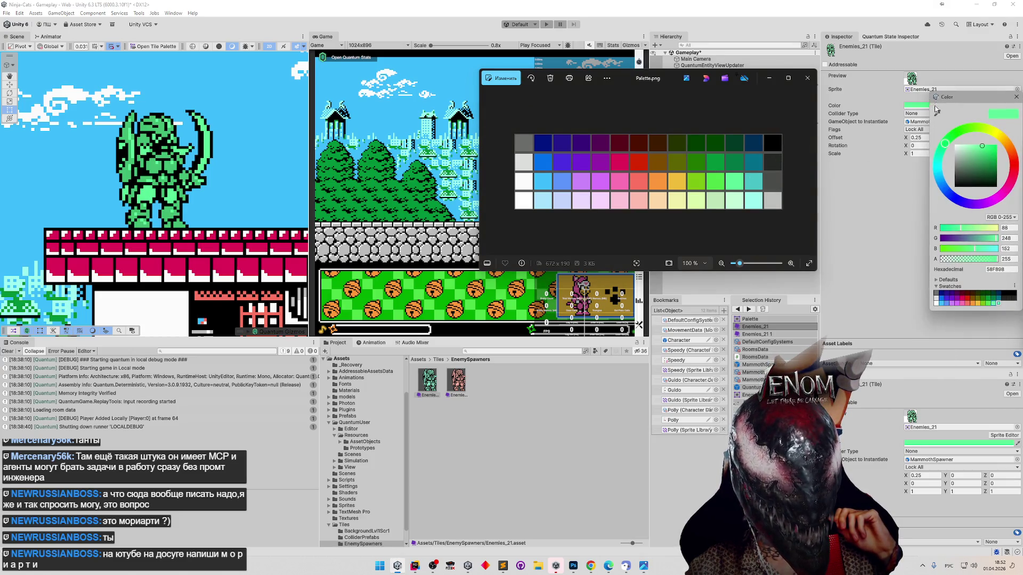
left_click(937, 113)
left_click(751, 184)
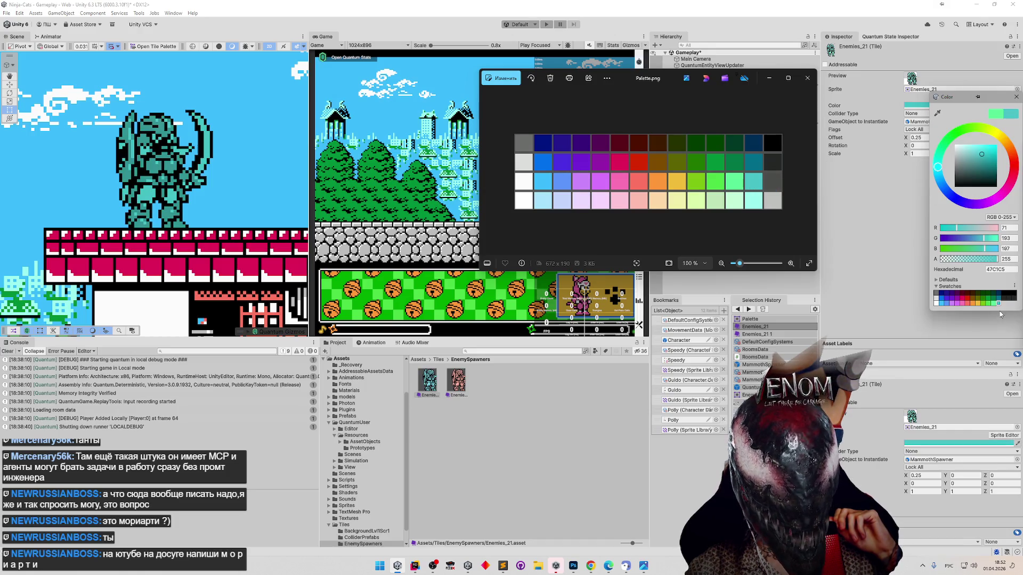
Tint the mammoth dark grey 4A4D4A and save it as swatches.
left_click(937, 113)
left_click(772, 181)
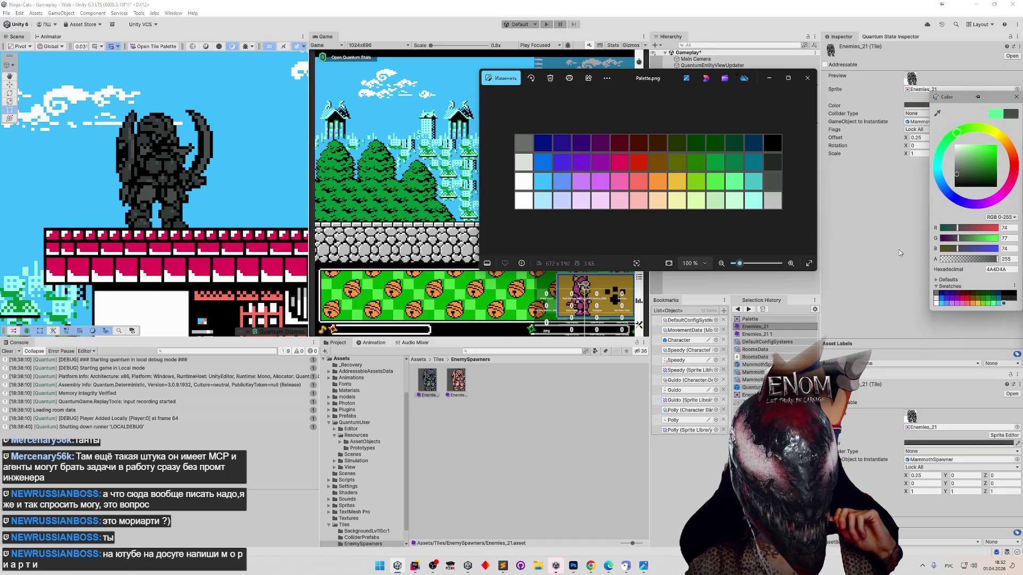
left_click(1004, 304)
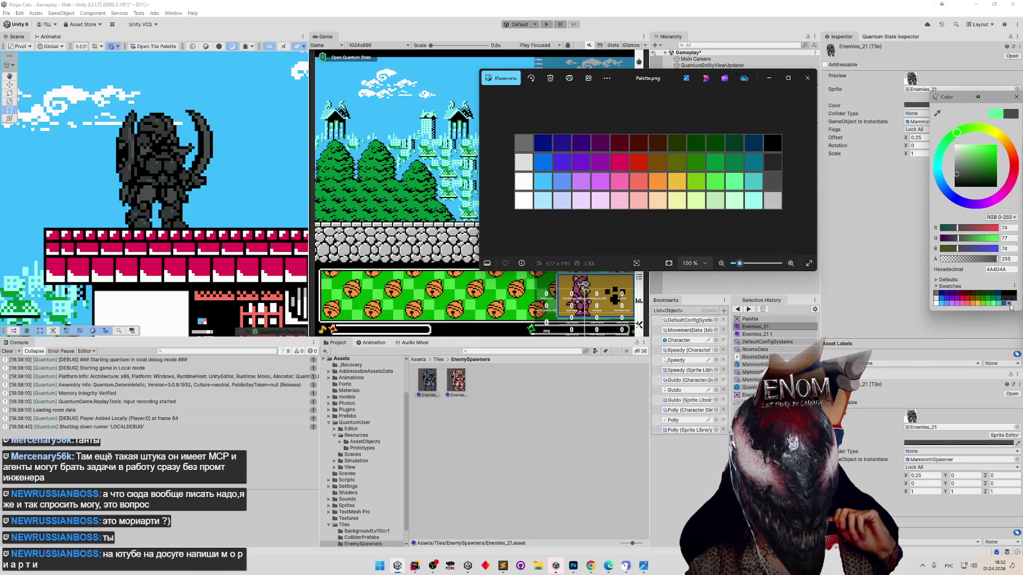
left_click(1010, 307)
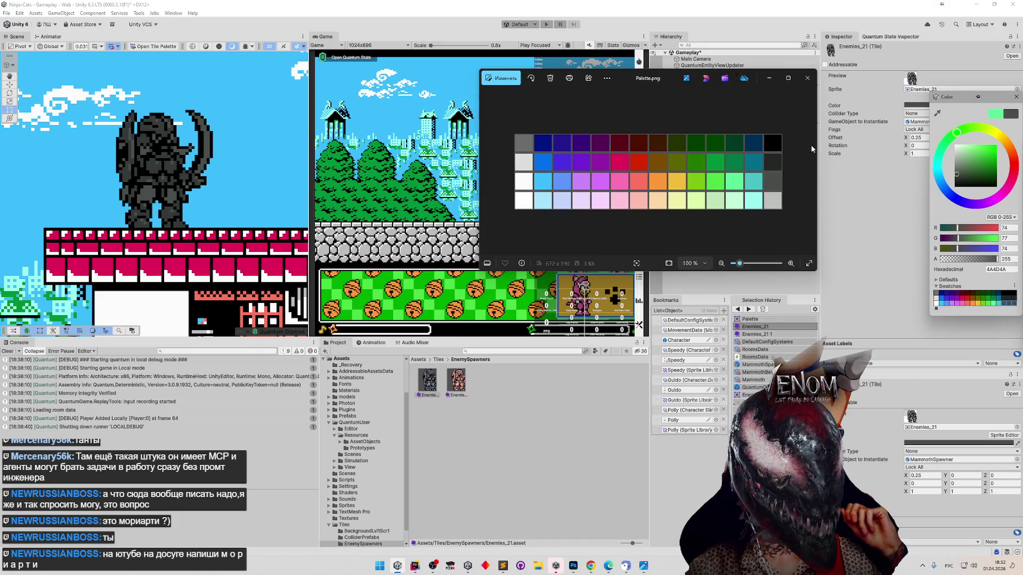
left_click(937, 113)
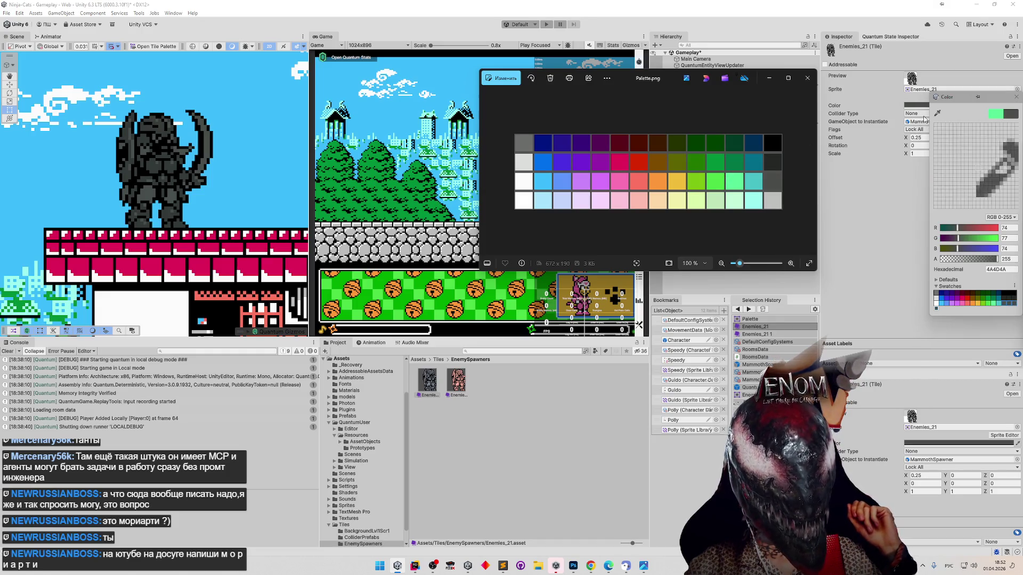
Tint the mammoth white, then save light blue and lavender from the palette as swatches.
left_click(525, 202)
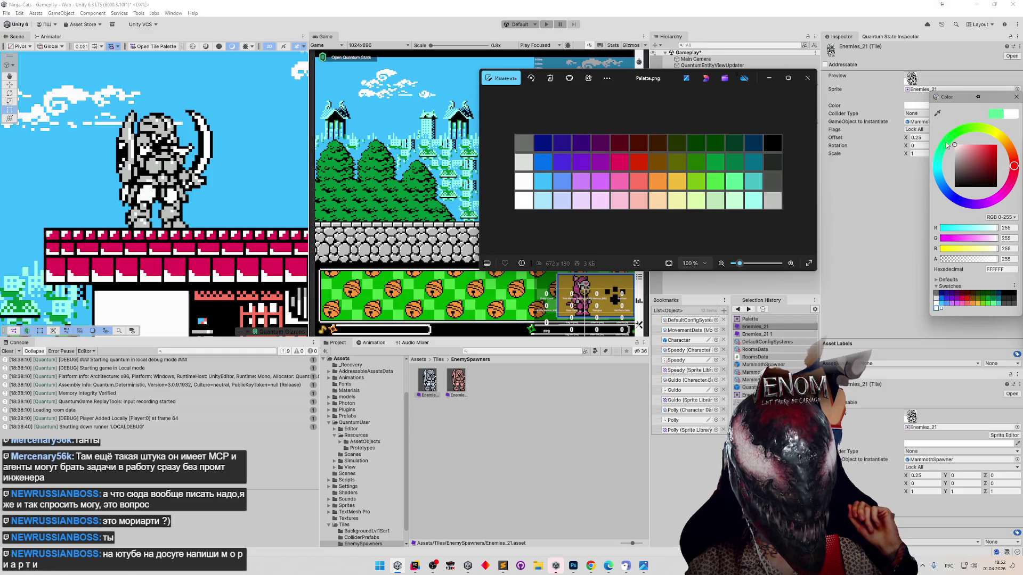
left_click(937, 113)
left_click(543, 201)
left_click(941, 308)
left_click(937, 113)
left_click(562, 200)
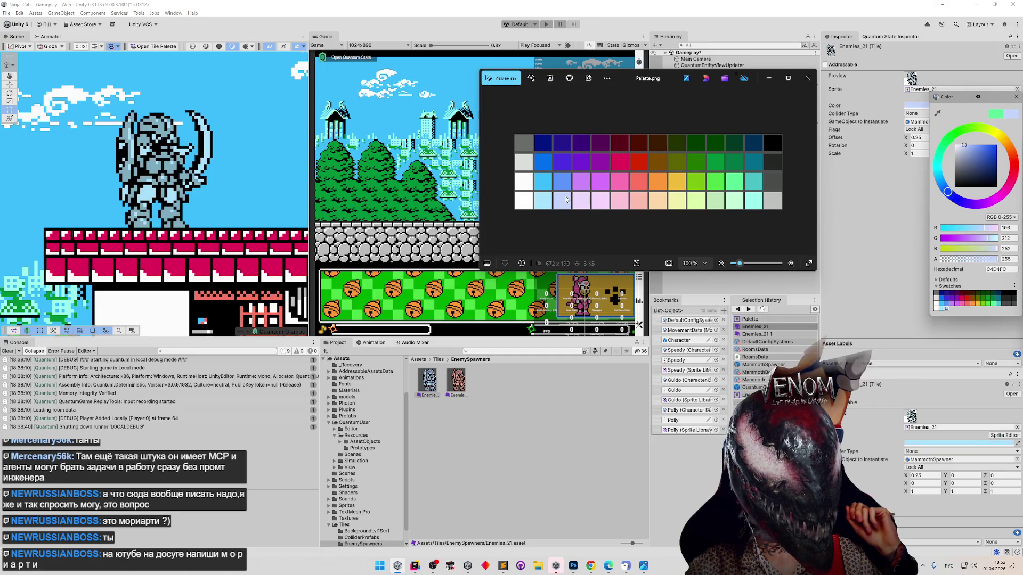
left_click(946, 308)
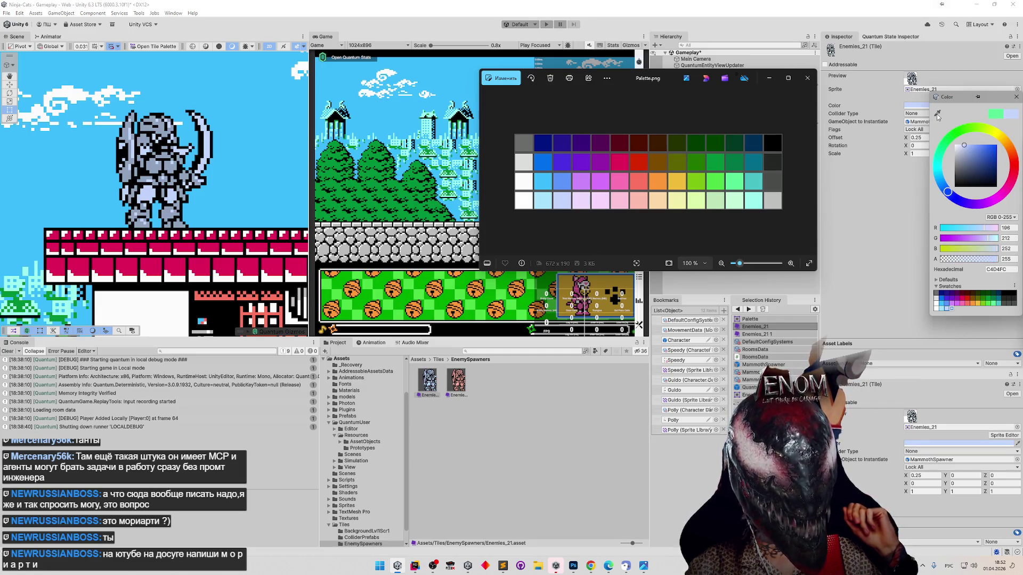
Save a paler lavender swatch, close the picker, then tint the mammoth pale pink F8D7FE.
left_click(936, 114)
left_click(577, 200)
left_click(952, 309)
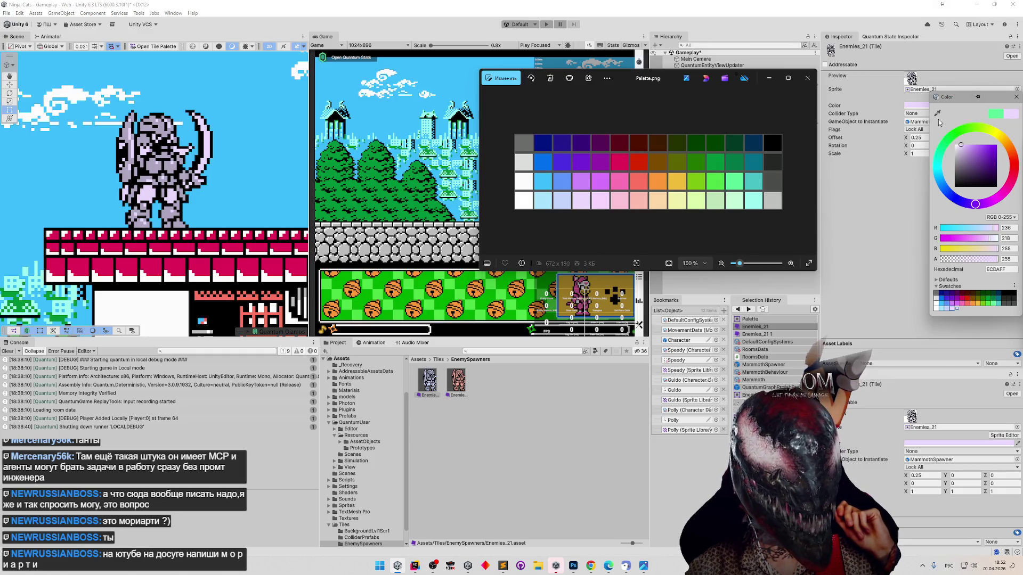
left_click(887, 127)
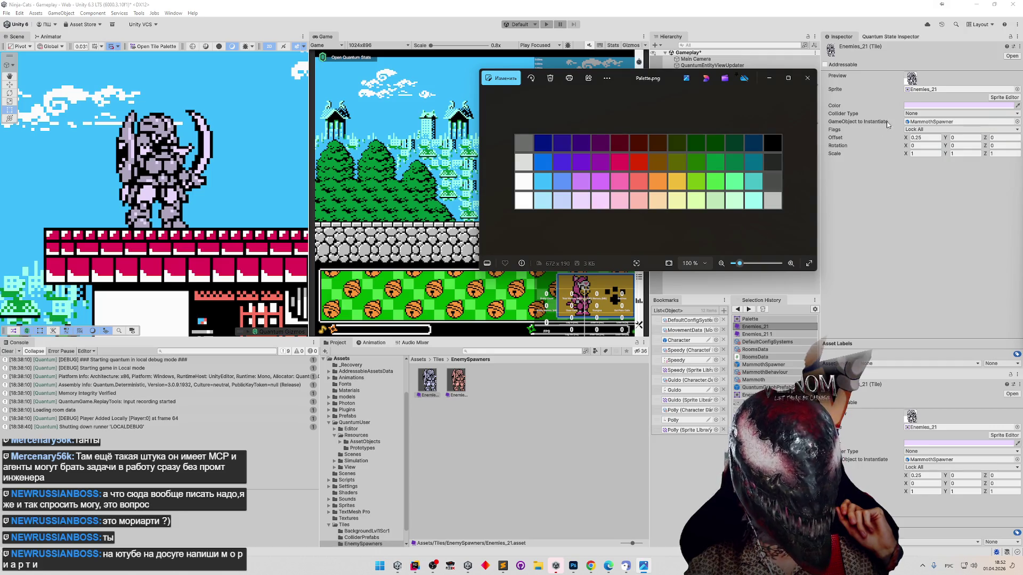
left_click(937, 105)
left_click(919, 114)
left_click(603, 206)
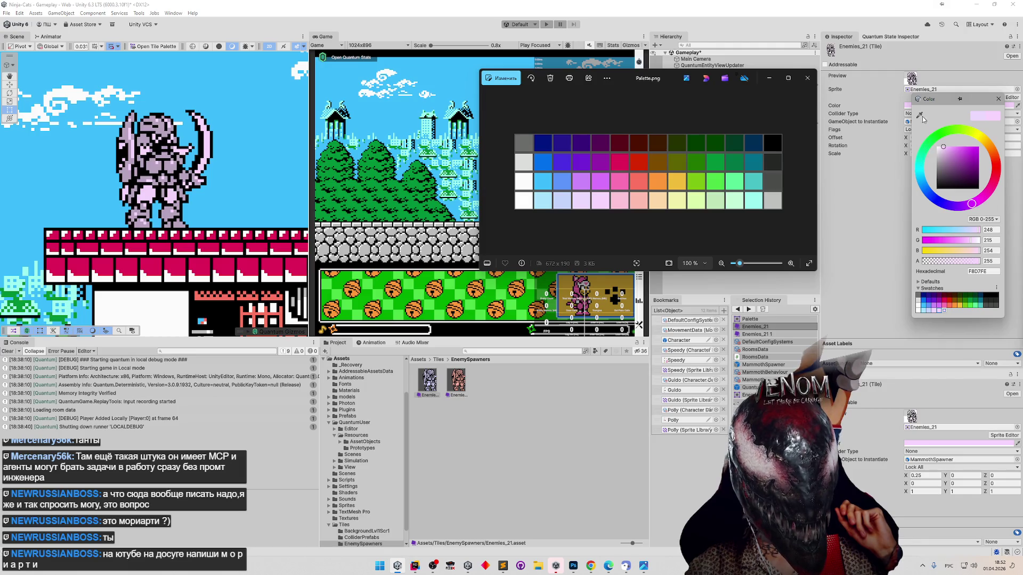
Save the light pink swatch, then preview rosier pink, salmon and peach tints.
left_click(942, 313)
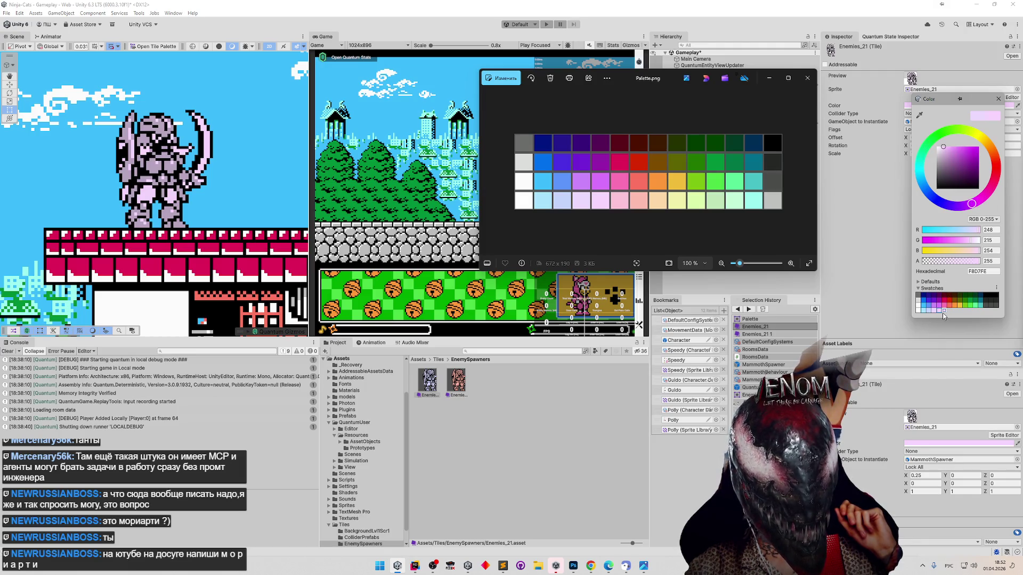
left_click(919, 114)
left_click(619, 200)
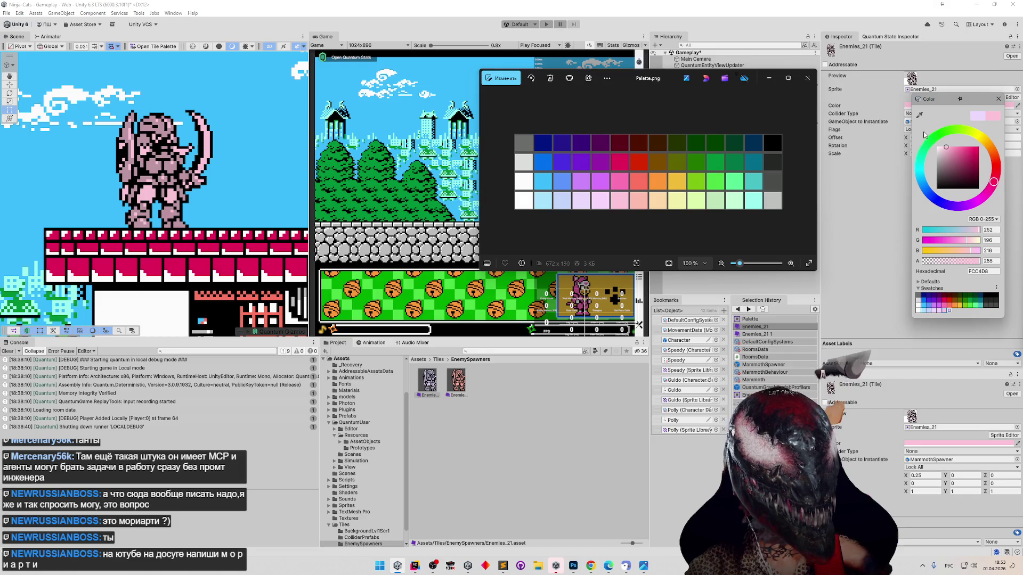
left_click(920, 114)
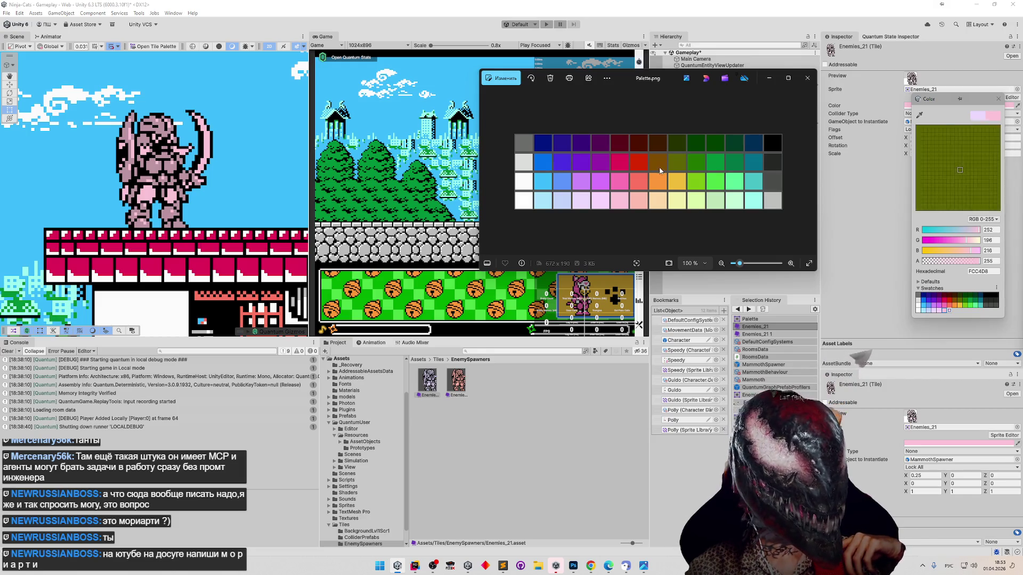
left_click(637, 205)
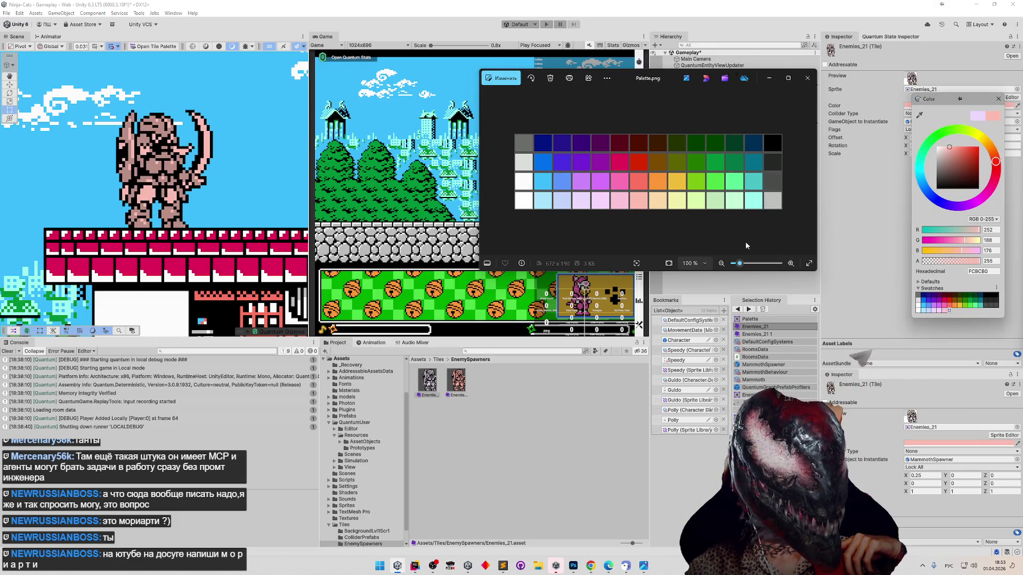
left_click(919, 114)
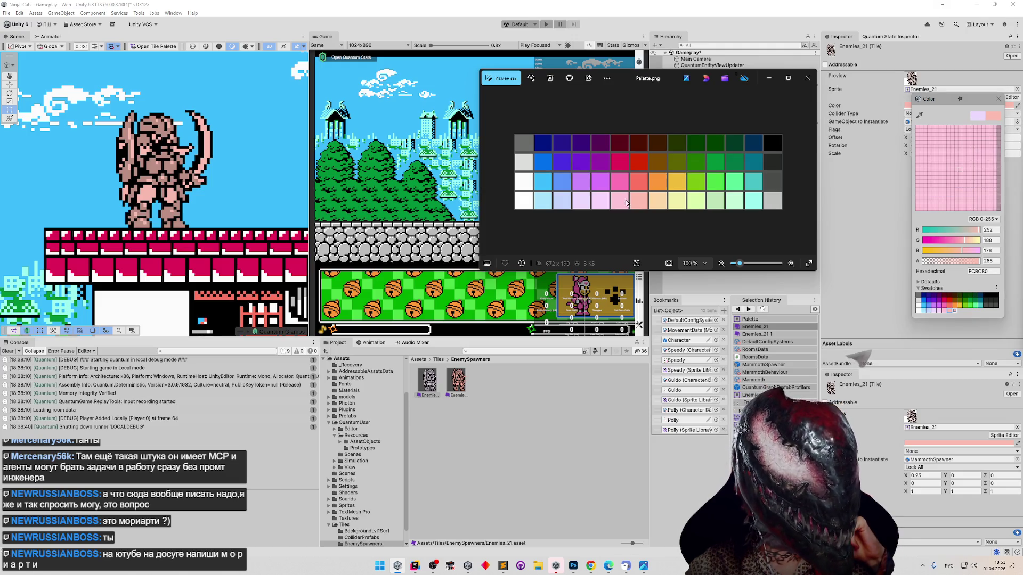
left_click(655, 205)
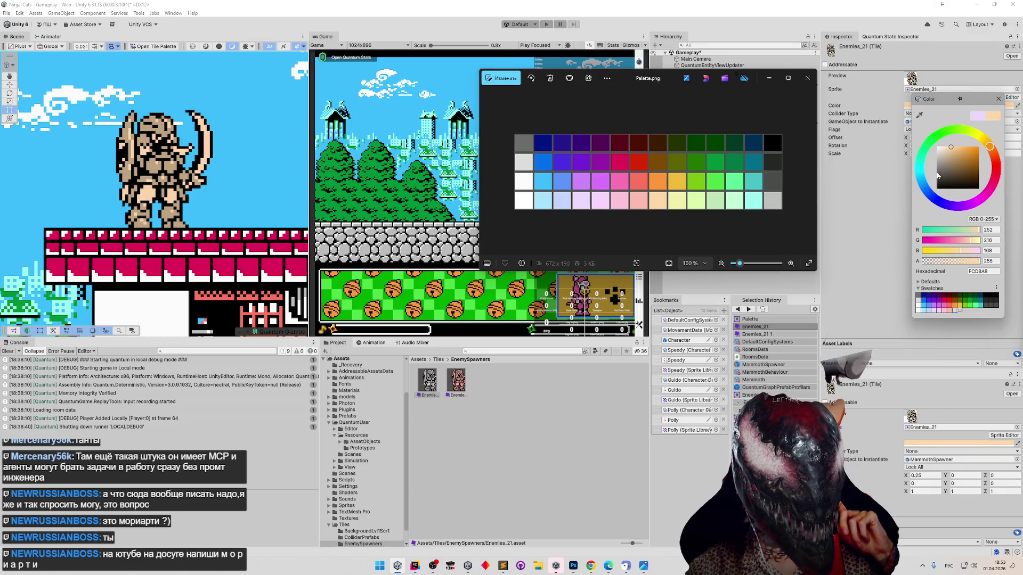
Preview pale yellow, yellow-green, pale green, mint and light cyan tints, ending on light grey BEC1BE.
left_click(918, 116)
left_click(678, 203)
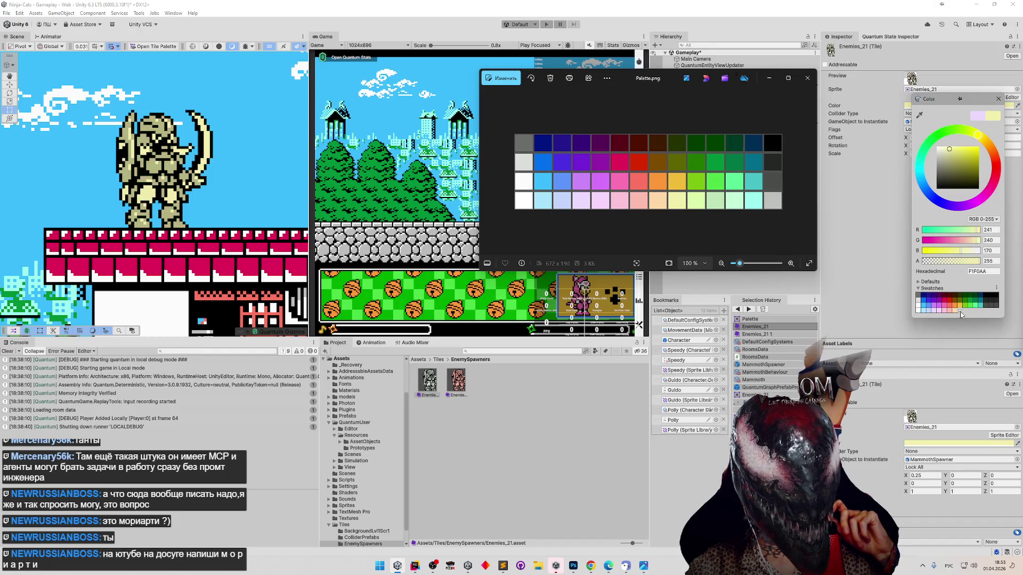
left_click(918, 115)
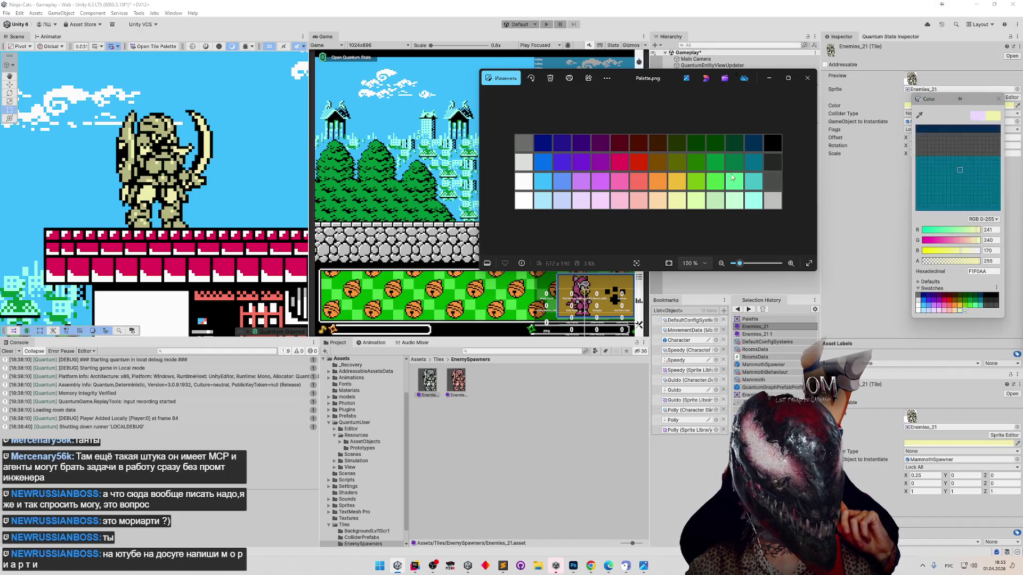
left_click(697, 202)
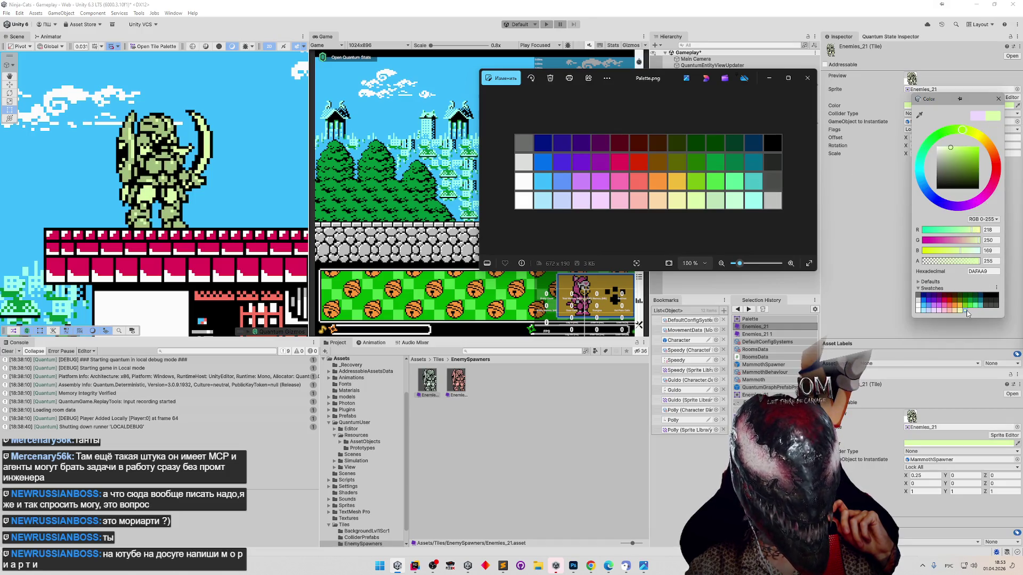
left_click(919, 115)
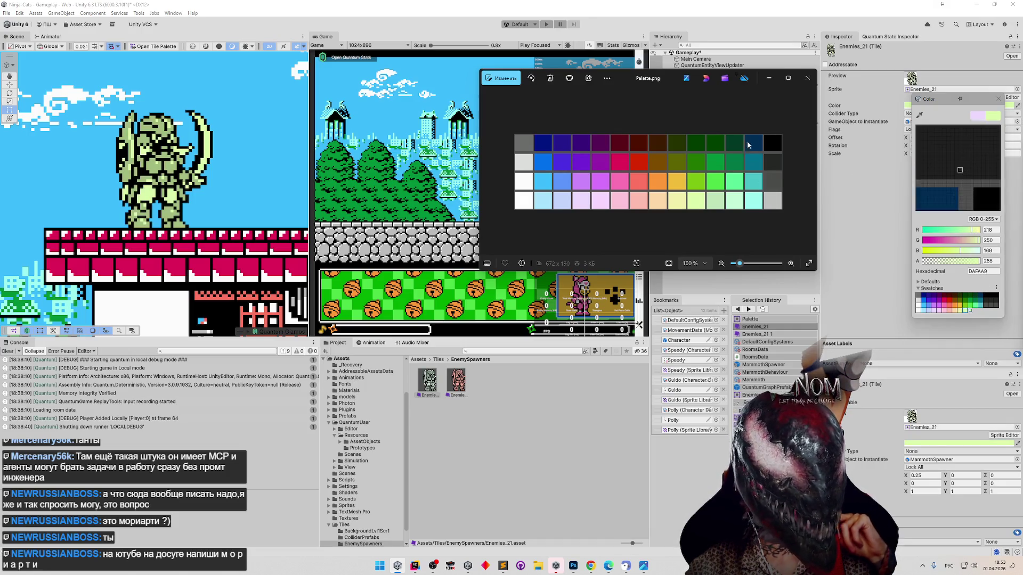
left_click(715, 201)
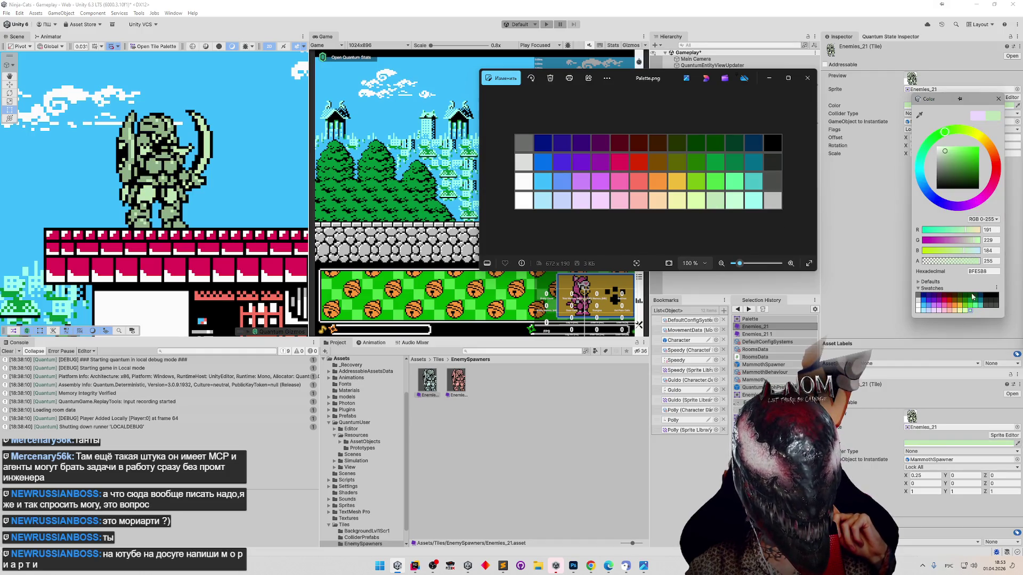
left_click(919, 115)
left_click(740, 202)
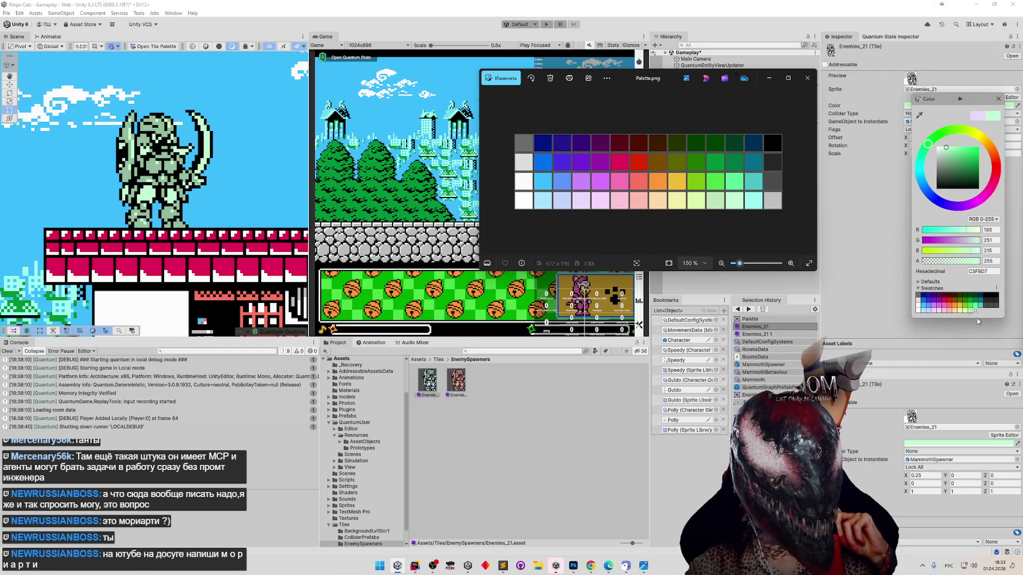
left_click(919, 115)
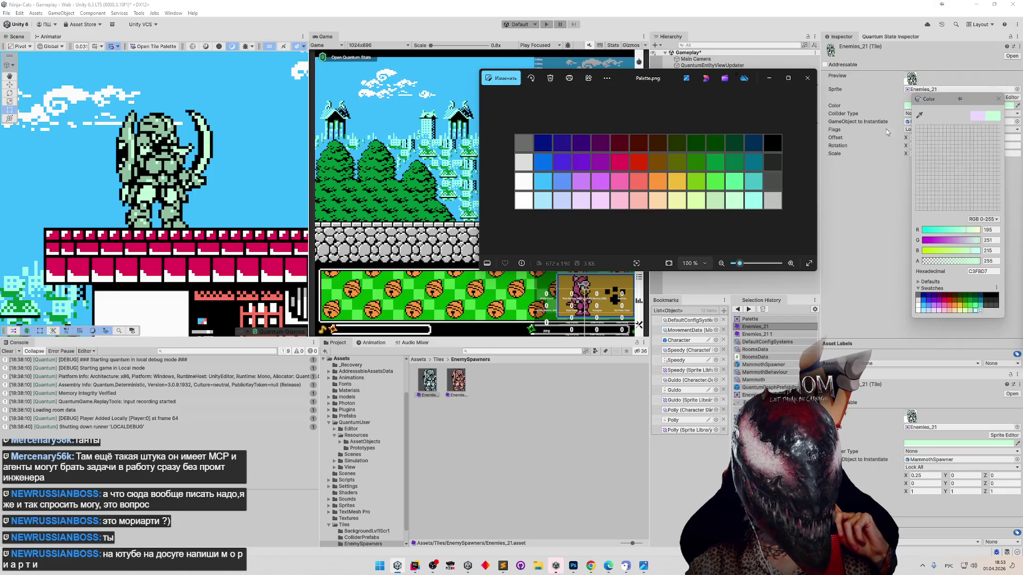
left_click(757, 201)
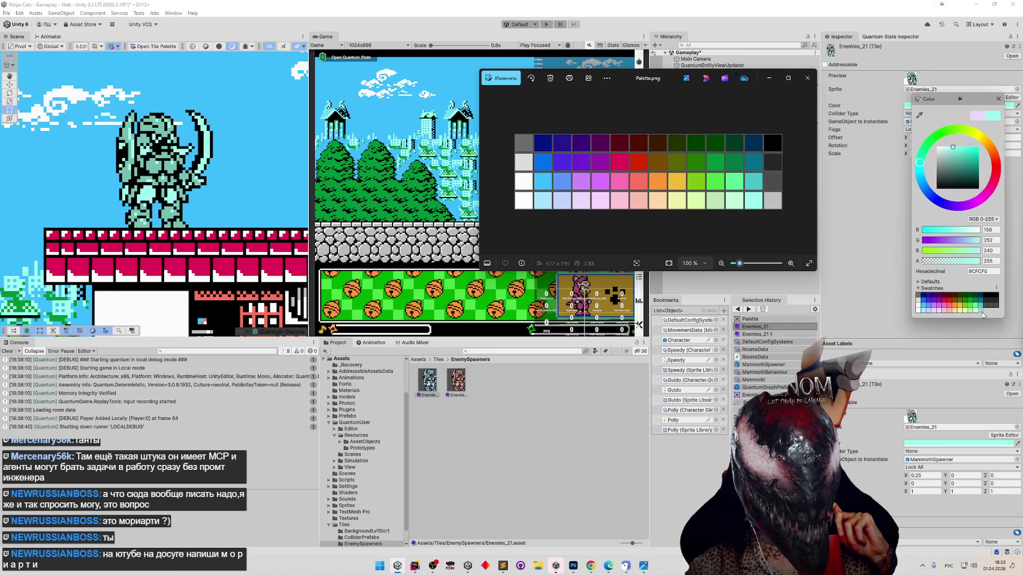
left_click(919, 116)
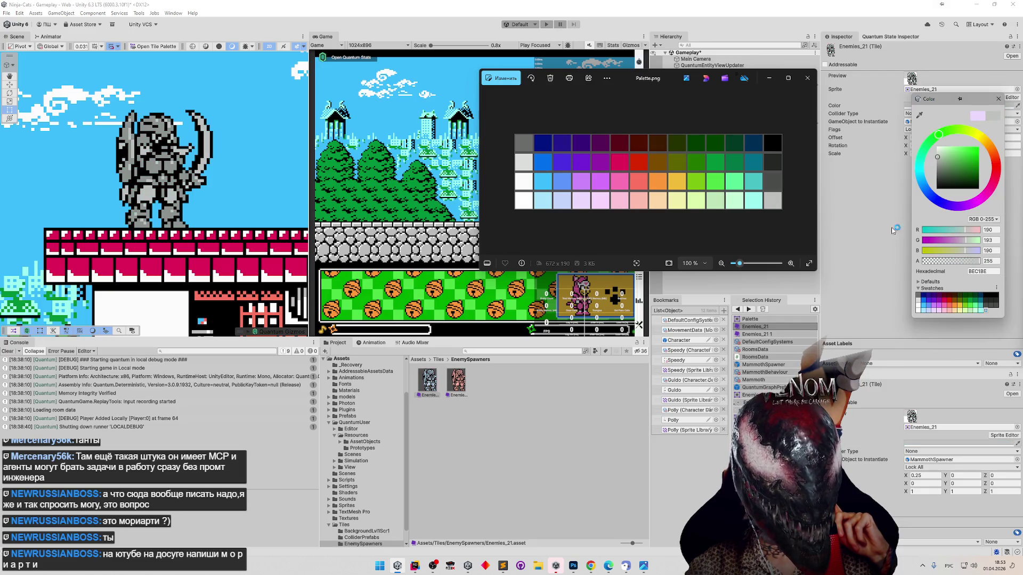
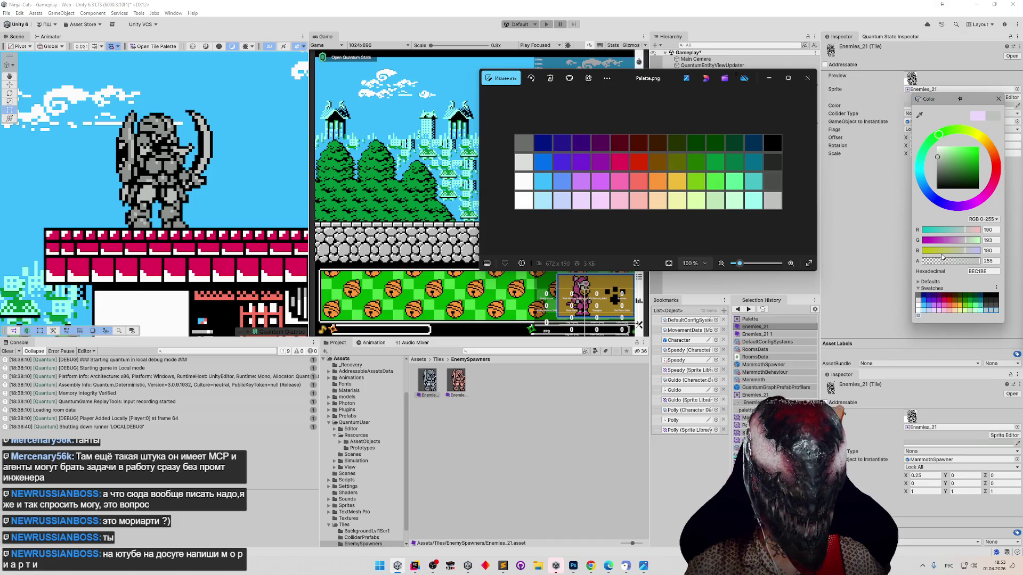
Tint the Enemies_21 spawner tile green with colour 4CDC48.
mouse_move(954, 99)
left_mouse_down()
mouse_move(831, 112)
mouse_move(847, 107)
left_mouse_up()
left_click(924, 111)
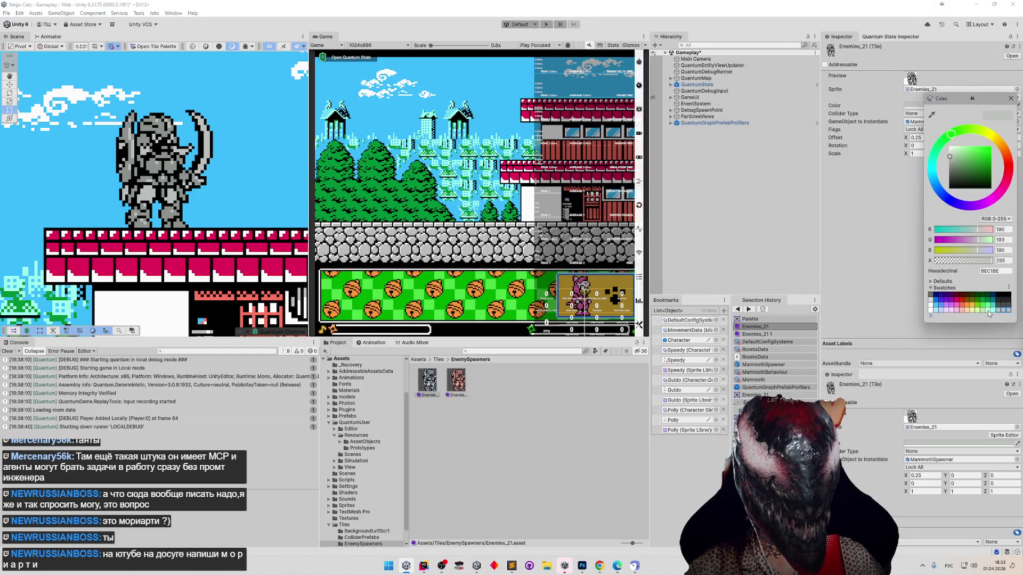
left_click(984, 309)
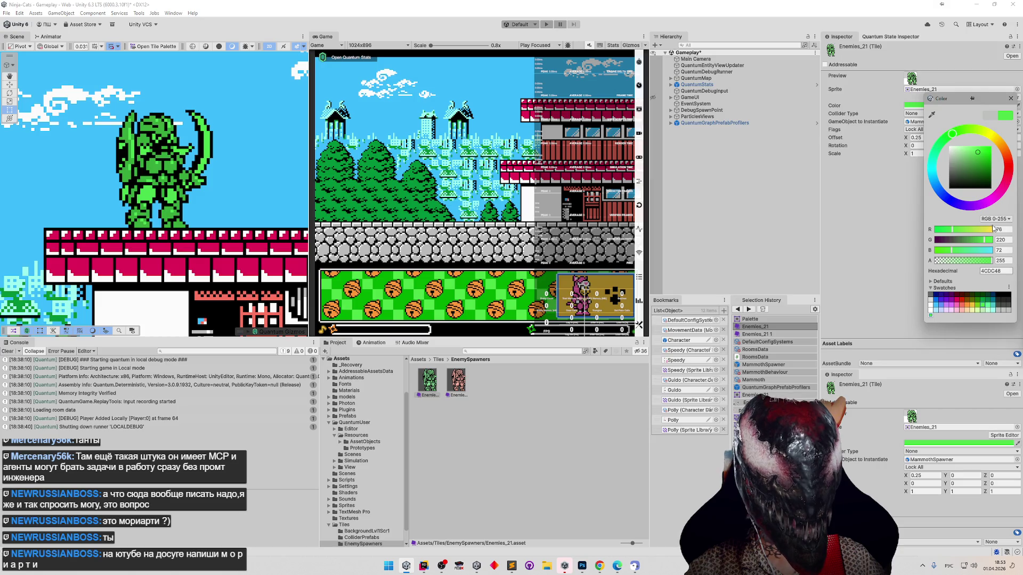
left_click(1010, 100)
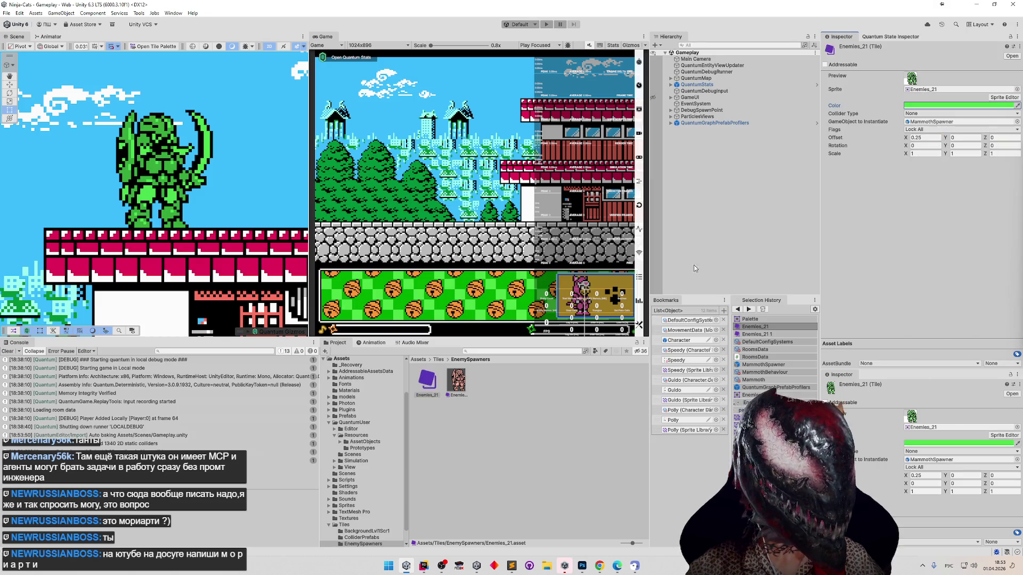
Select the red Enemies_21 1 tile asset and bring up the Tile Palette.
left_click(137, 47)
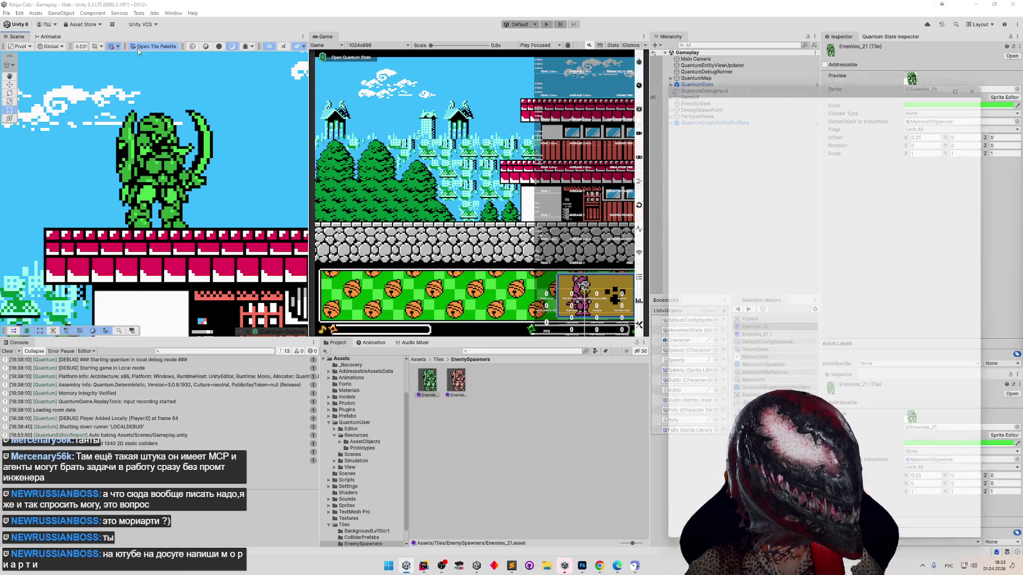
left_click(985, 75)
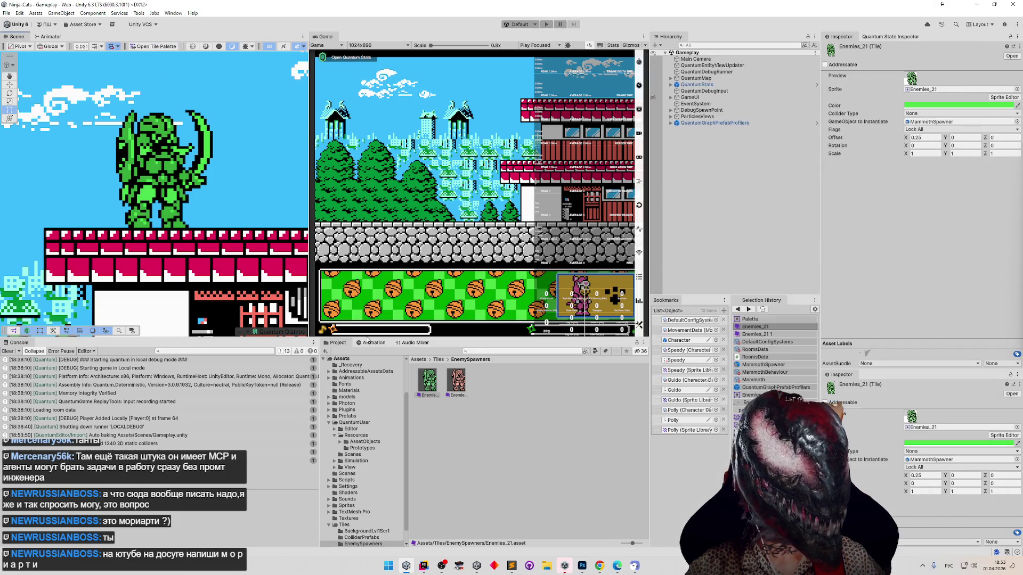
left_click(454, 382)
left_click(429, 381)
left_click(452, 382)
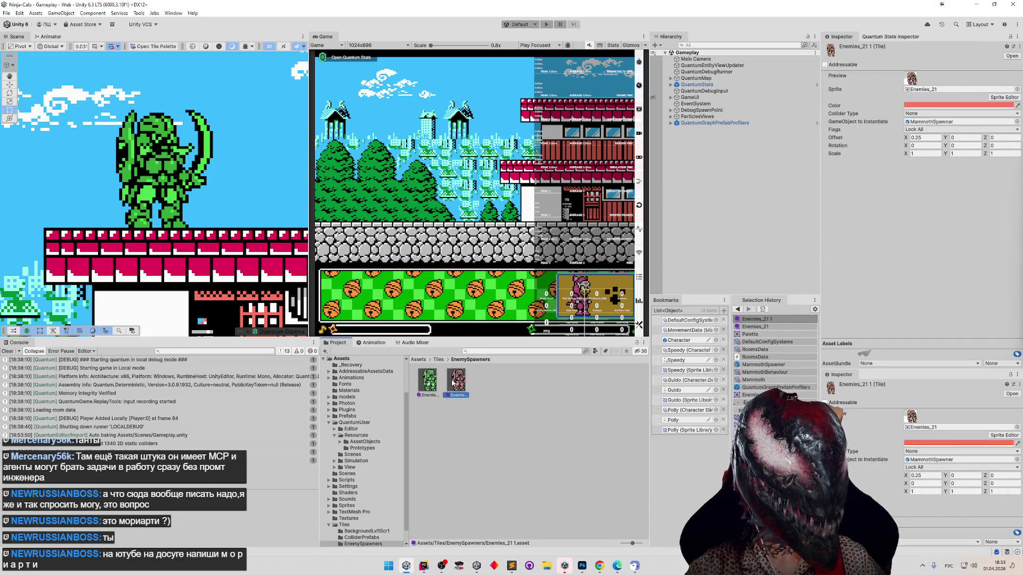
left_click(165, 48)
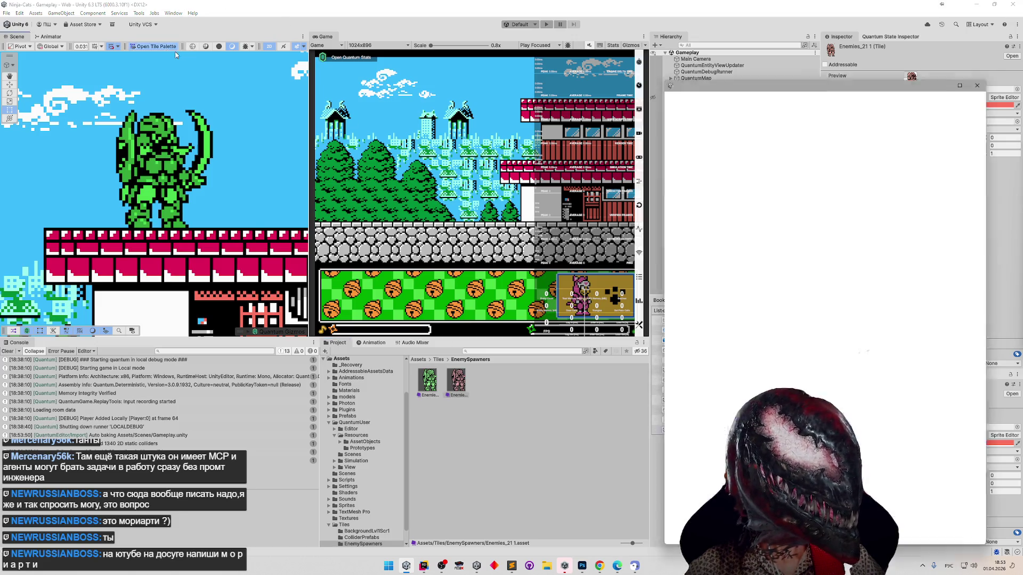
Add Enemies_21 1 to the palette, paint one spawner onto the level, then start a playtest.
left_click_drag(458, 371, 742, 297)
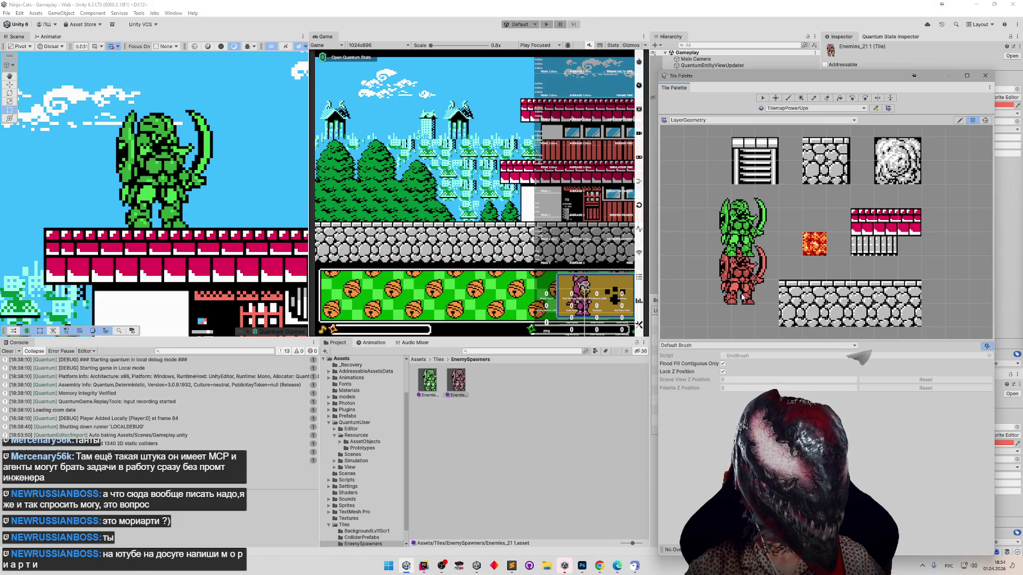
left_click(742, 298)
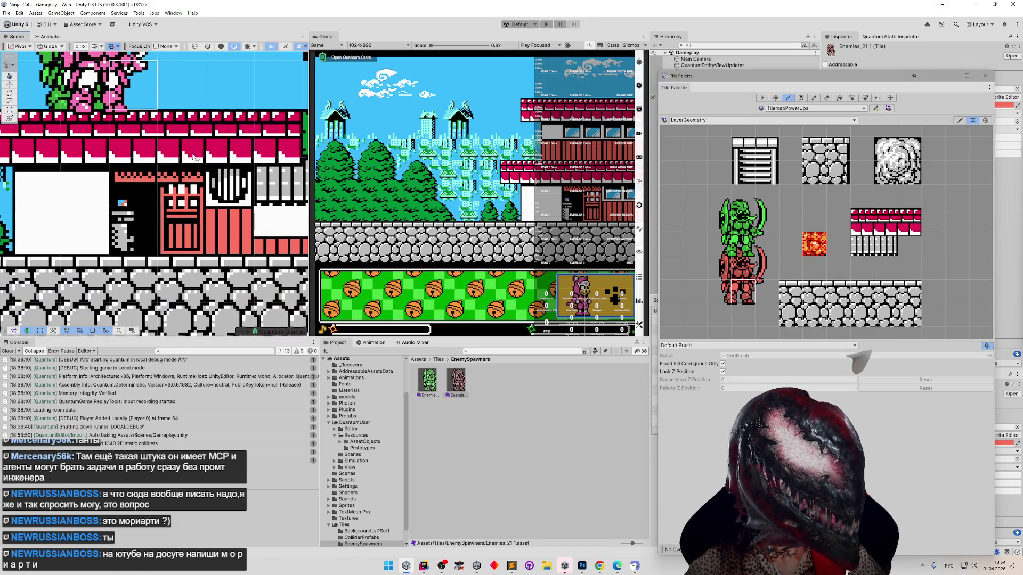
mouse_move(131, 199)
left_mouse_down()
mouse_move(120, 200)
mouse_move(159, 200)
left_mouse_up()
left_click(143, 250)
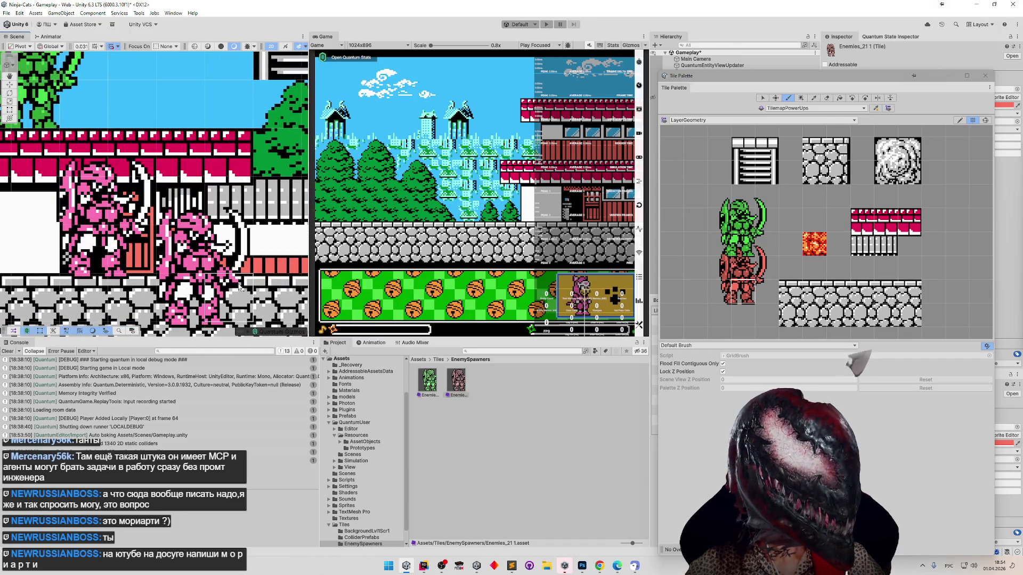
left_click_drag(240, 232, 294, 244)
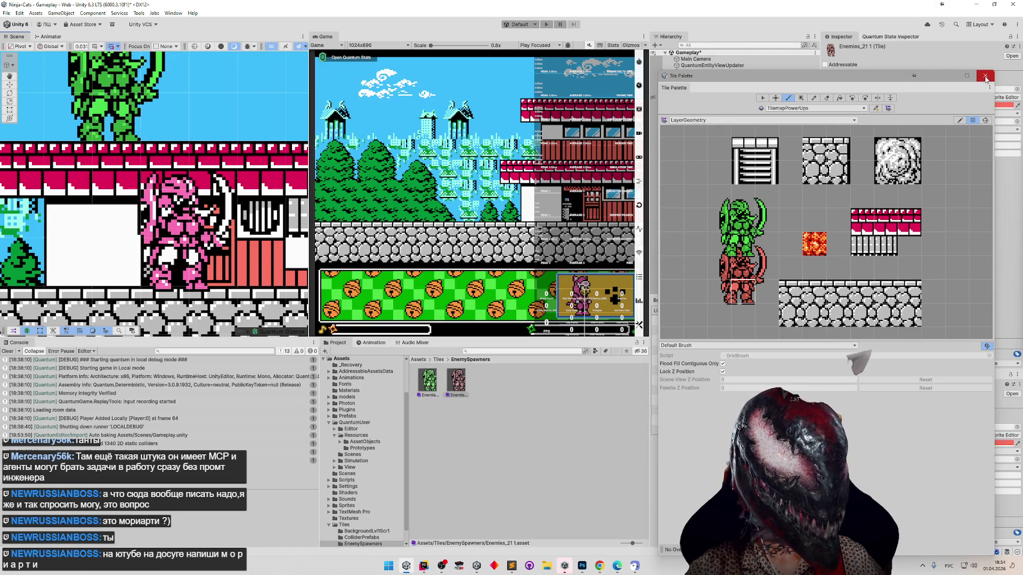
left_click(985, 76)
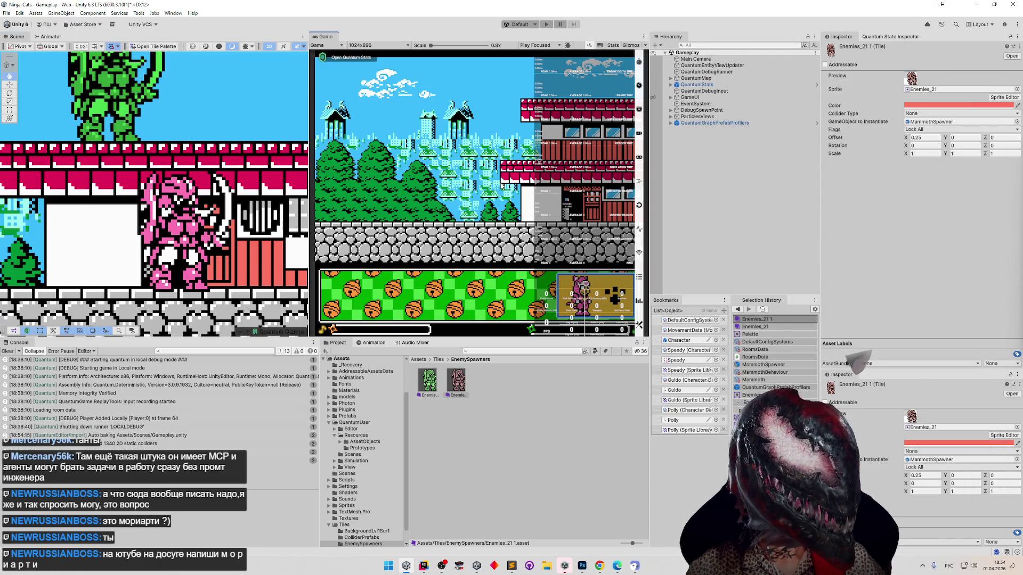
key("ctrl+p")
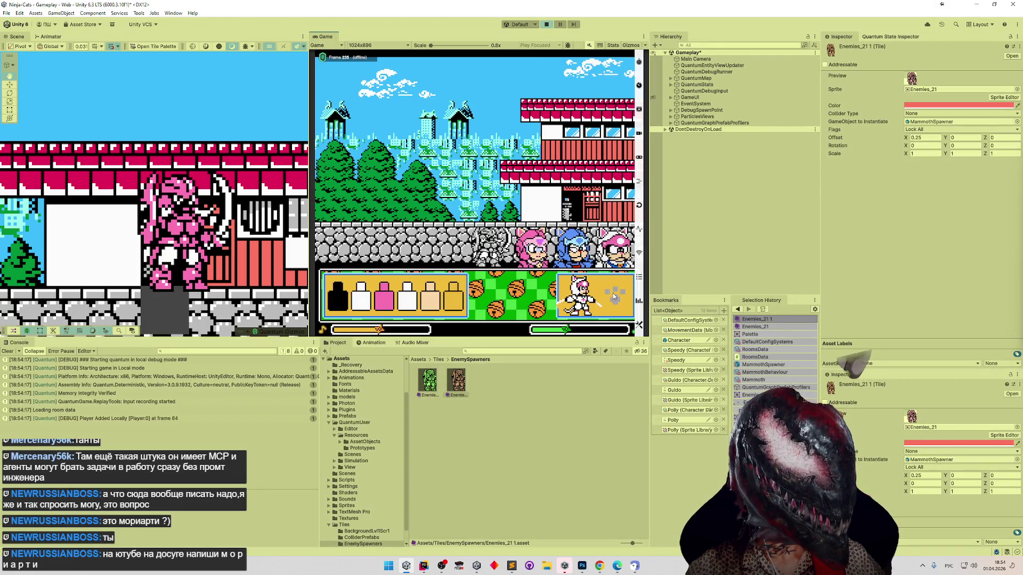
key("d")
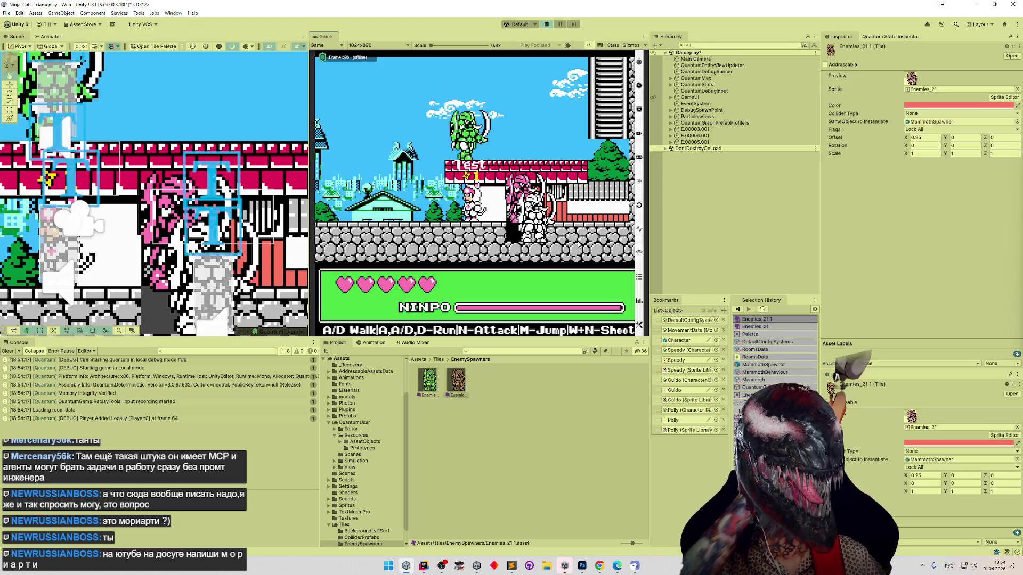
key("ctrl+p")
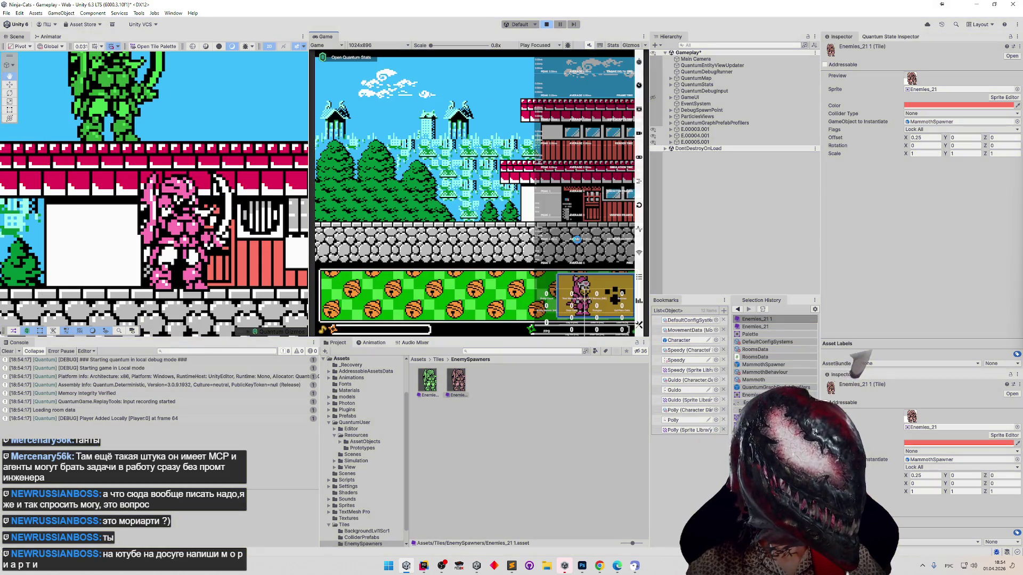
mouse_move(269, 273)
left_mouse_down()
mouse_move(170, 226)
mouse_move(237, 273)
left_mouse_up()
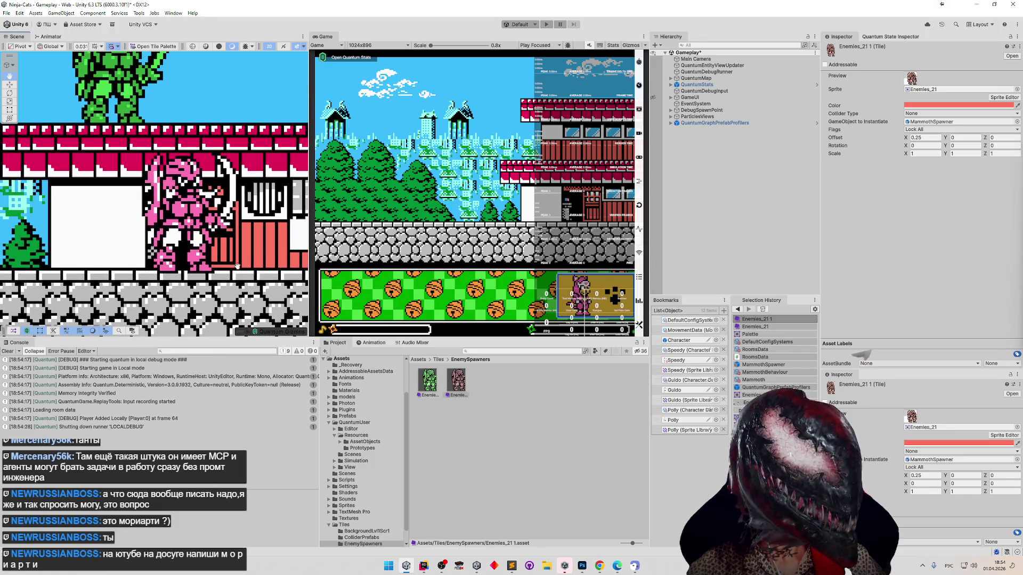
Select the QuantumMap Grid and make TilemapGeometry the Tile Palette's target tilemap.
left_click(671, 123)
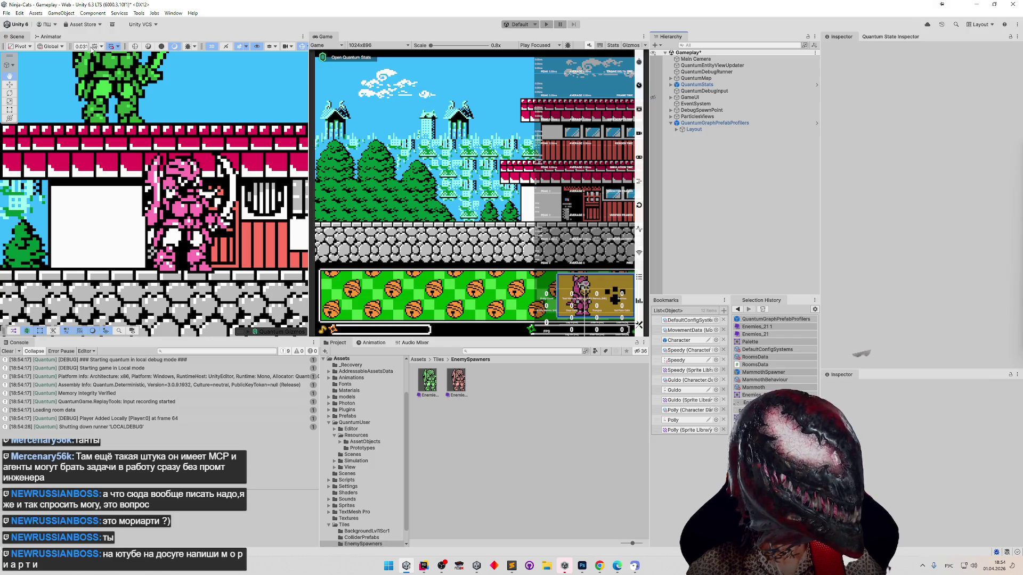
left_click(698, 129)
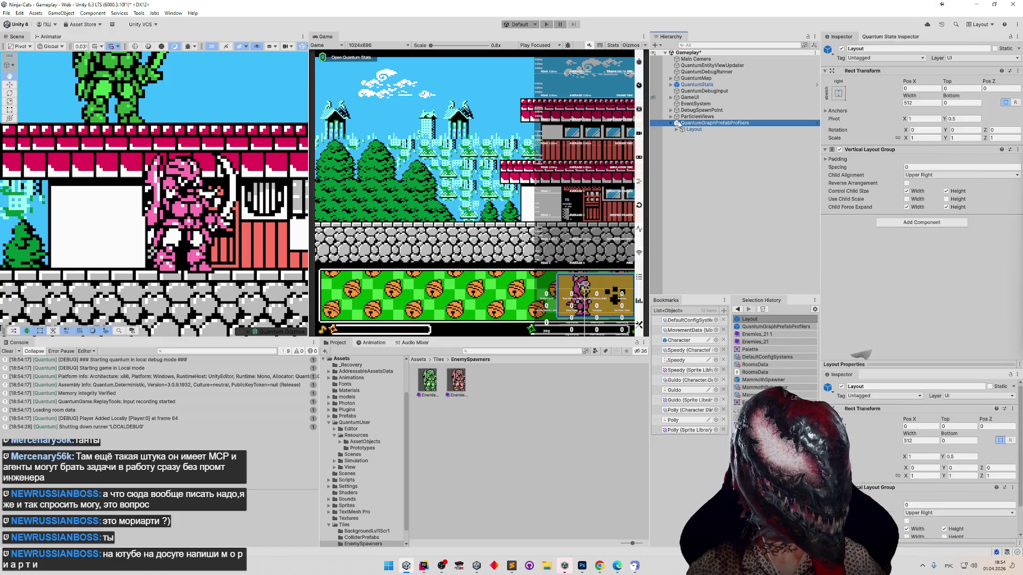
left_click(670, 124)
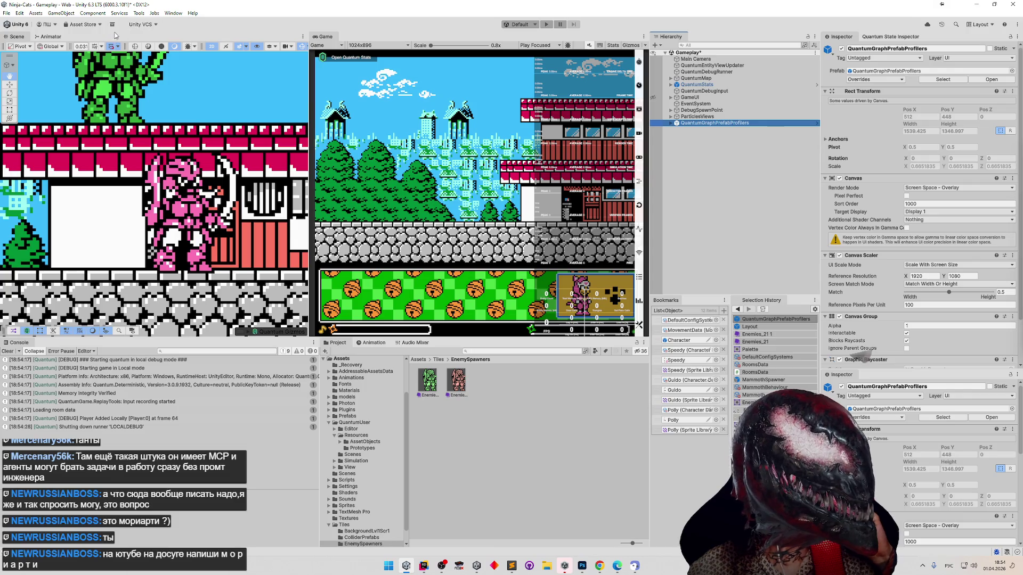
left_click(695, 78)
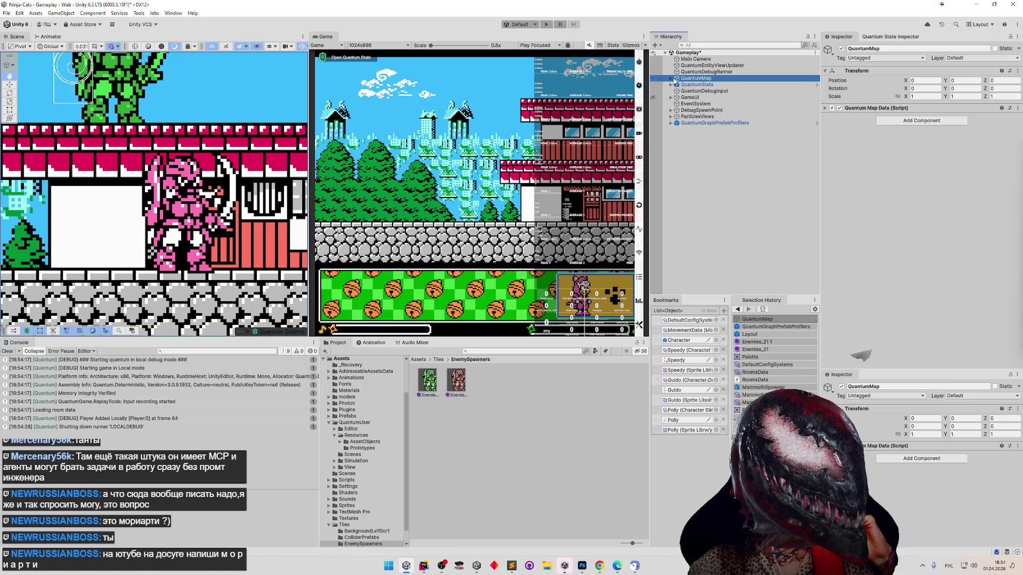
left_click(672, 79)
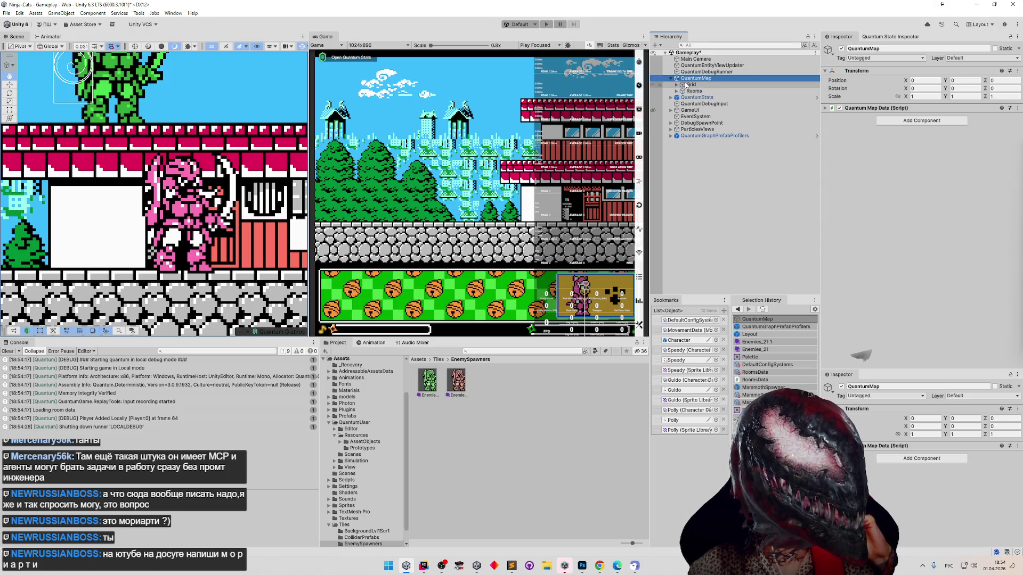
left_click(154, 46)
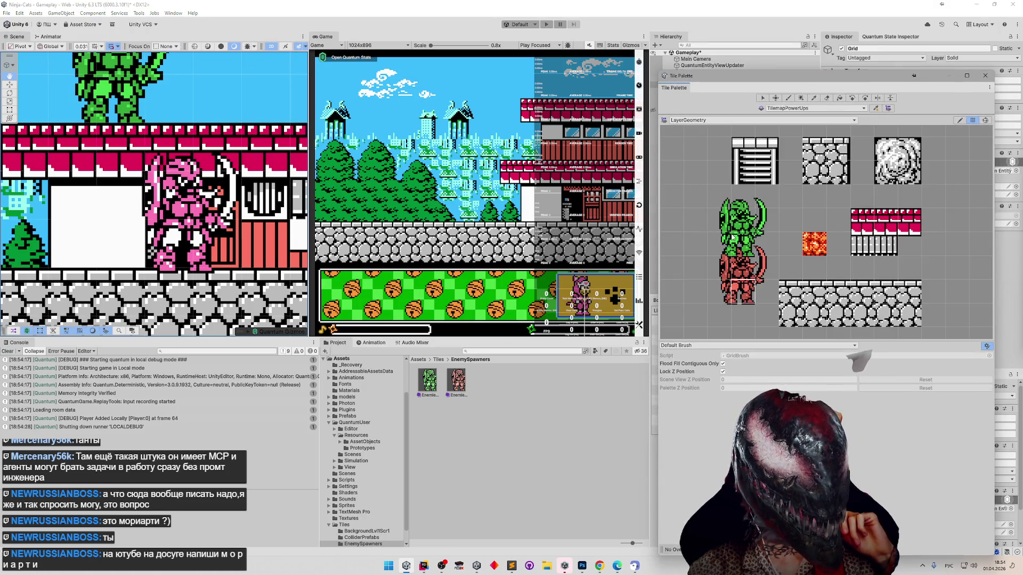
left_click(788, 108)
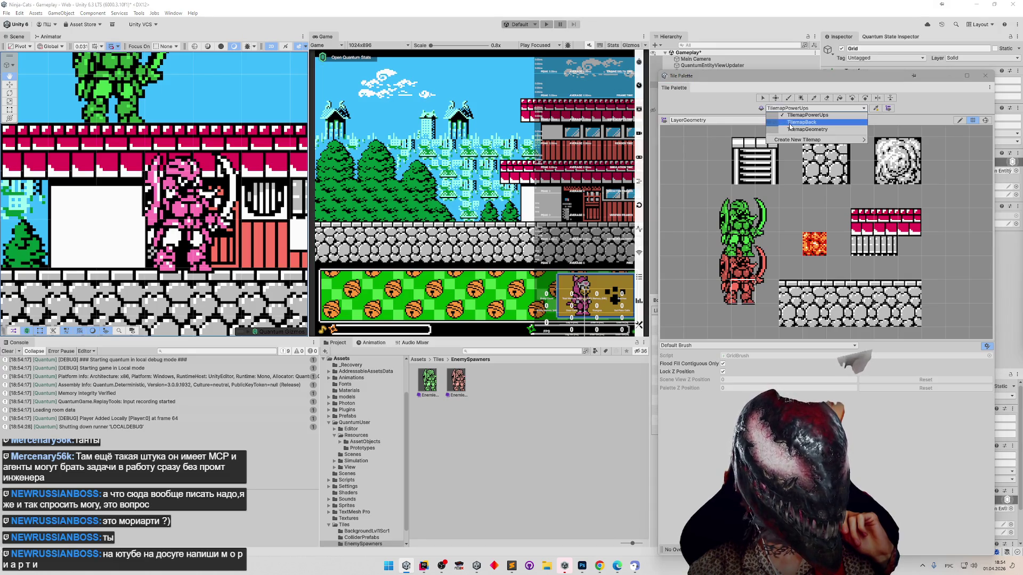
left_click(789, 132)
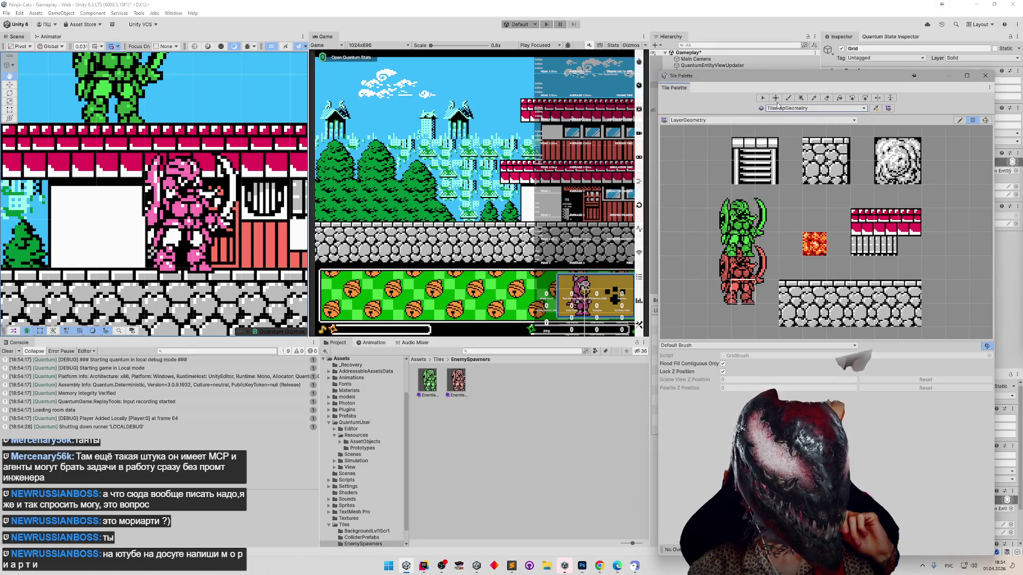
Erase the pink enemy tile on TilemapPowerUps, then retarget TilemapGeometry and close the palette.
left_click(826, 98)
left_click(815, 109)
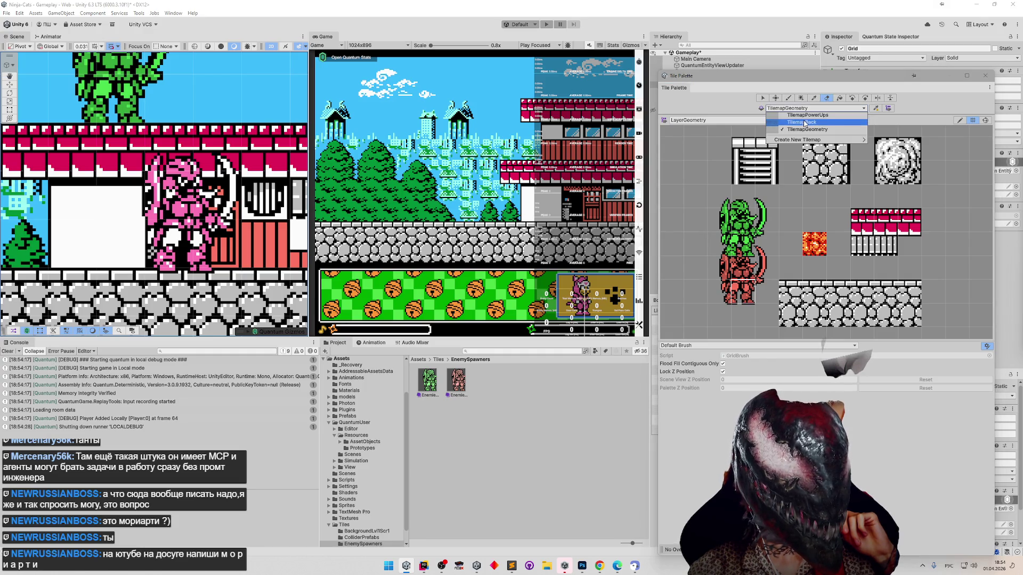
left_click(789, 140)
left_click(173, 260)
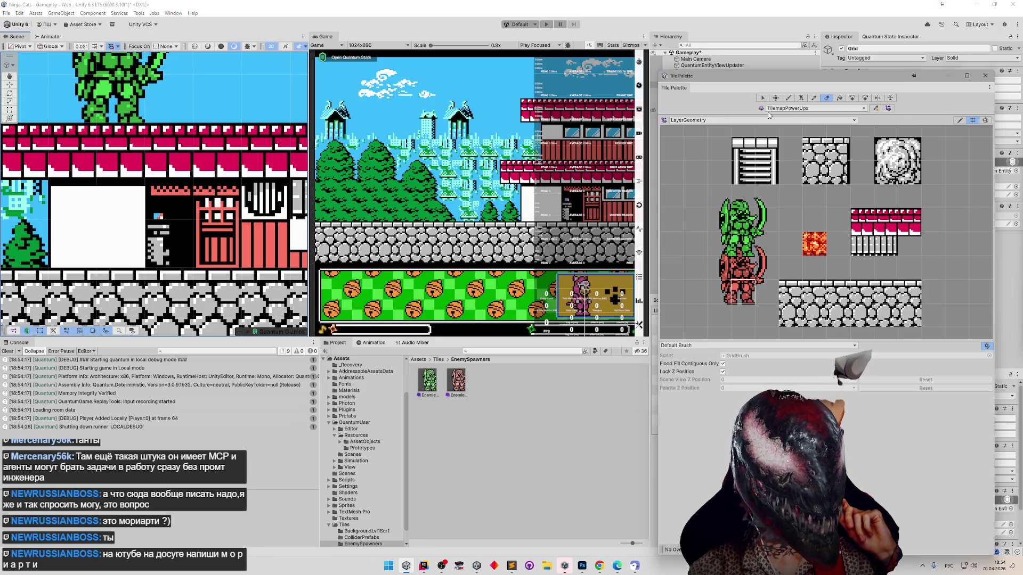
left_click(793, 109)
left_click(780, 132)
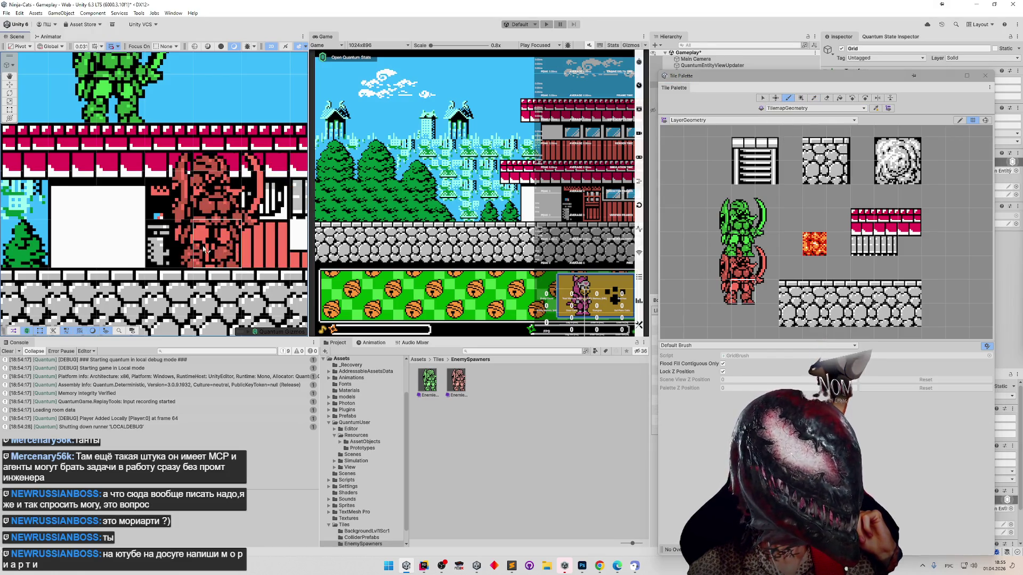
key("Right")
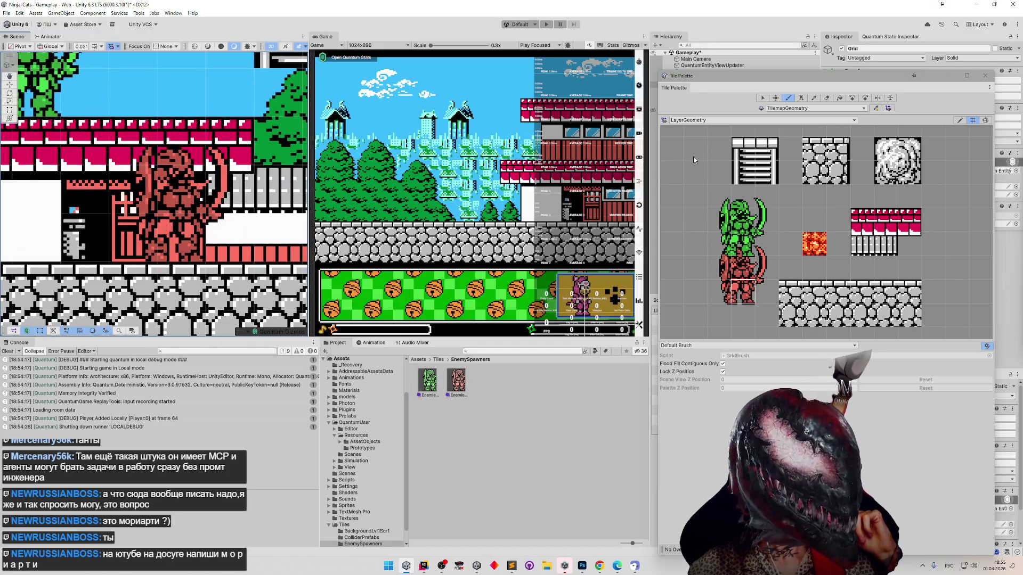
left_click(985, 75)
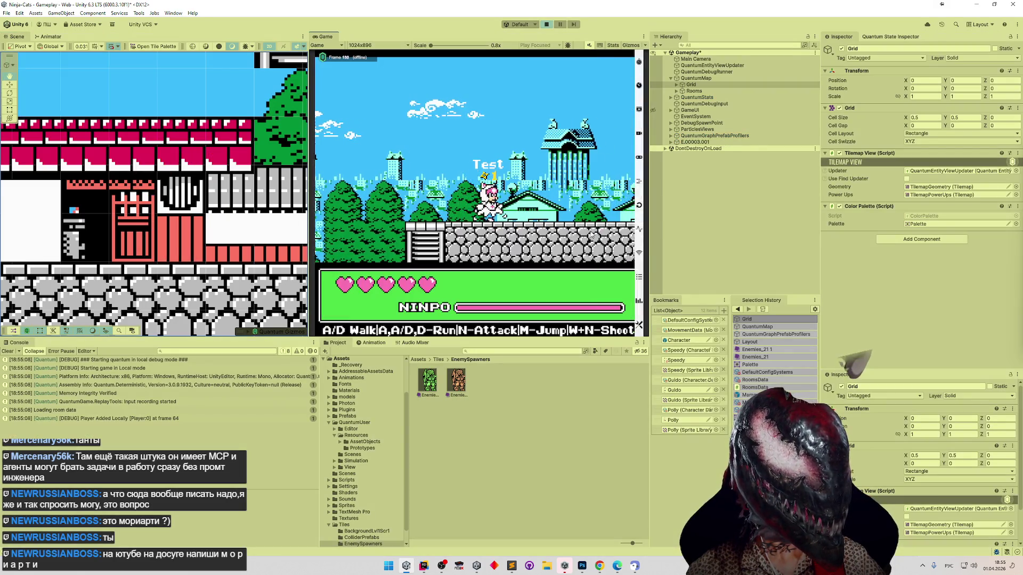
Maximize the Game view and walk the cat right toward the red enemy.
key("shift+space")
key("d")
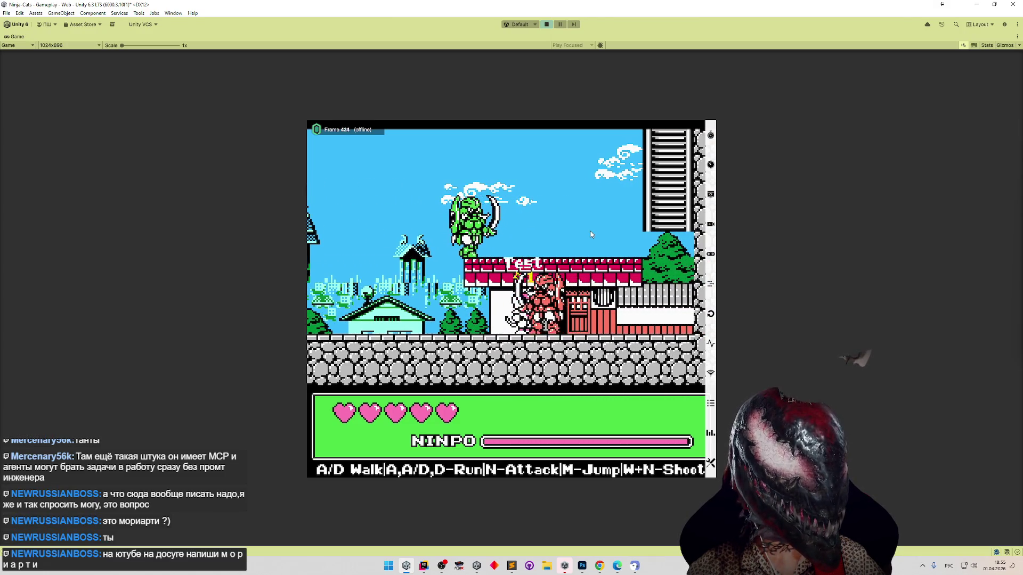
key("d")
key("a")
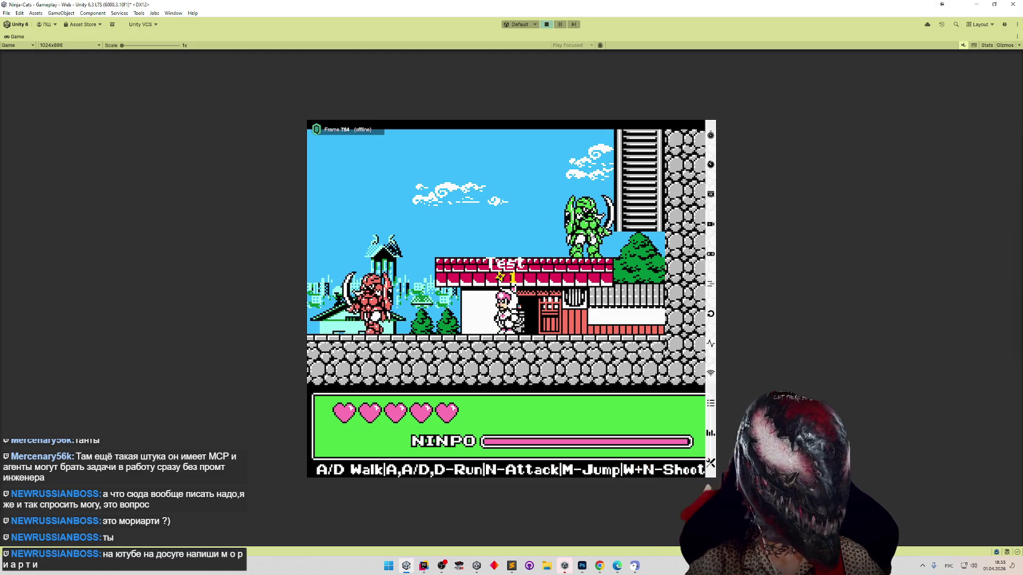
key("d")
key("d")
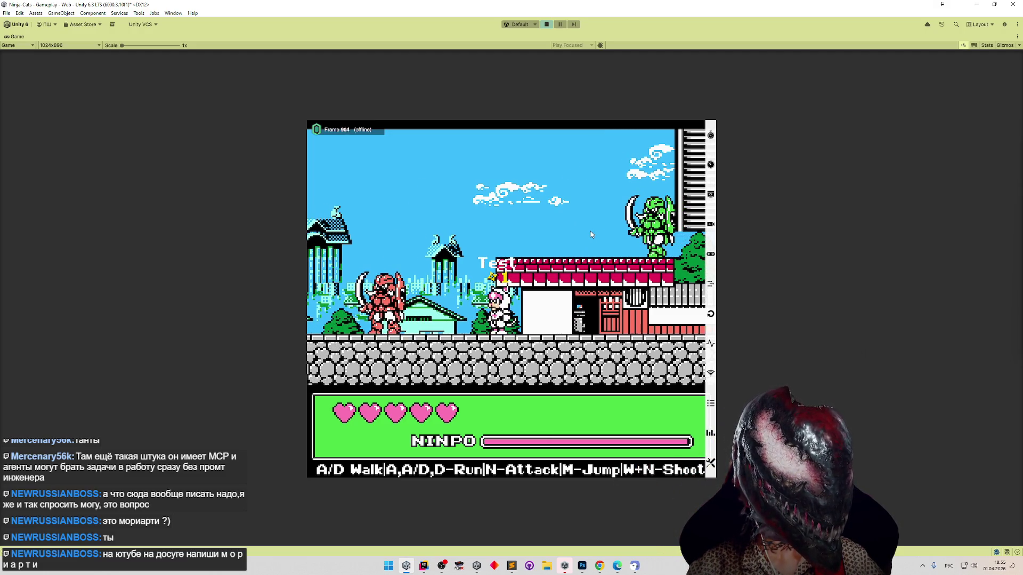
key("d")
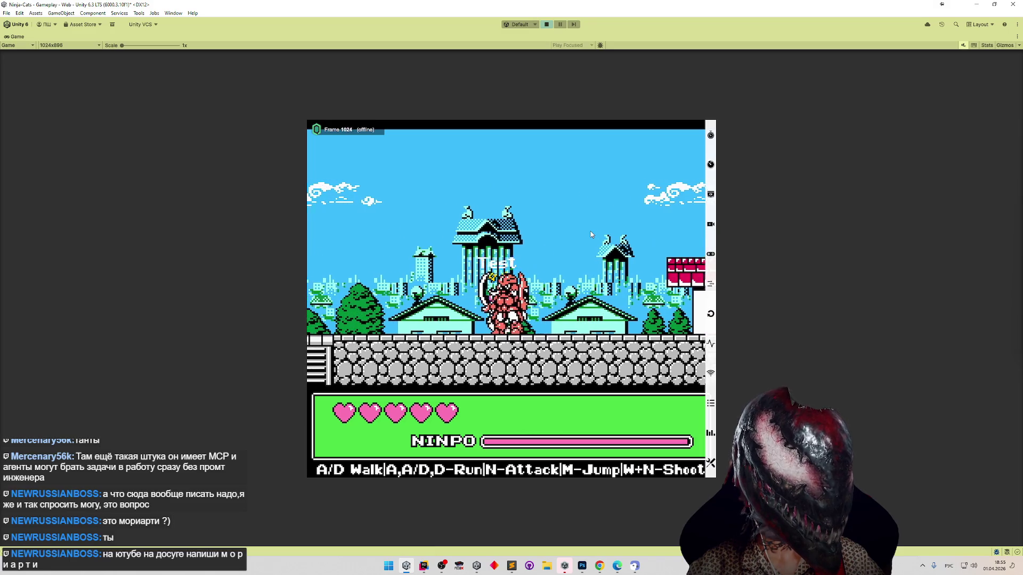
key("d")
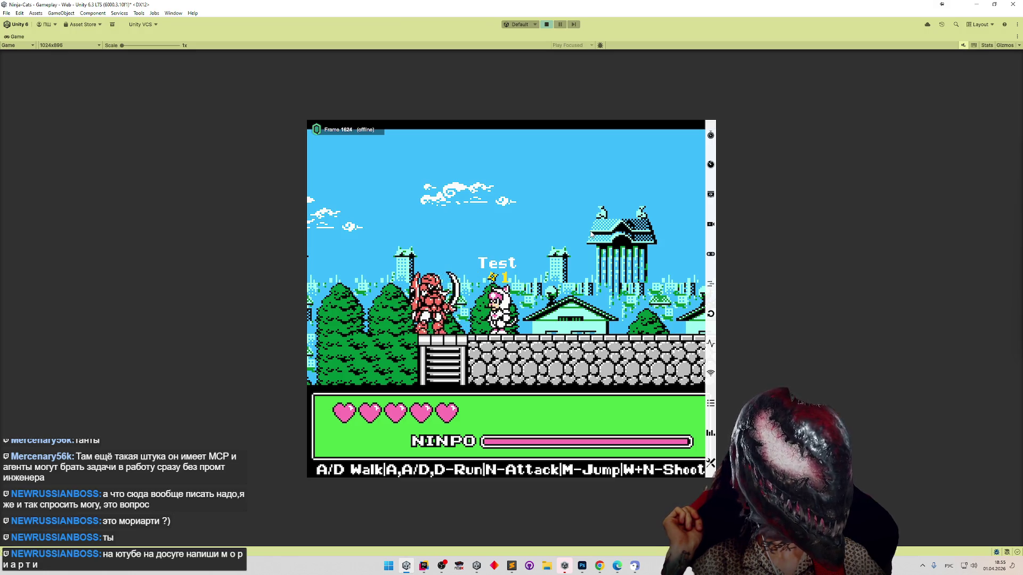
Run the cat further right past the red enemy to below the green enemy.
key("d")
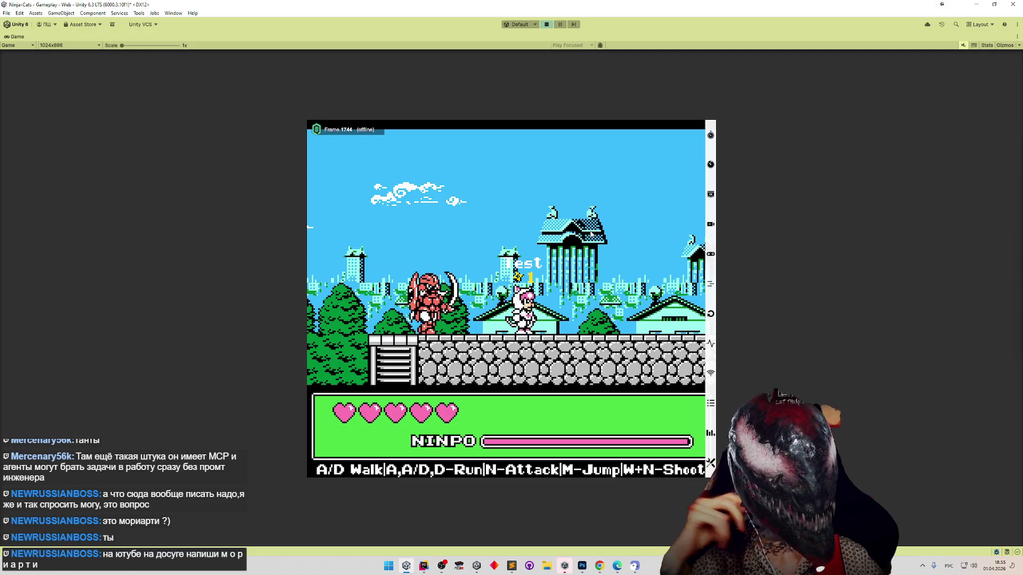
key("d")
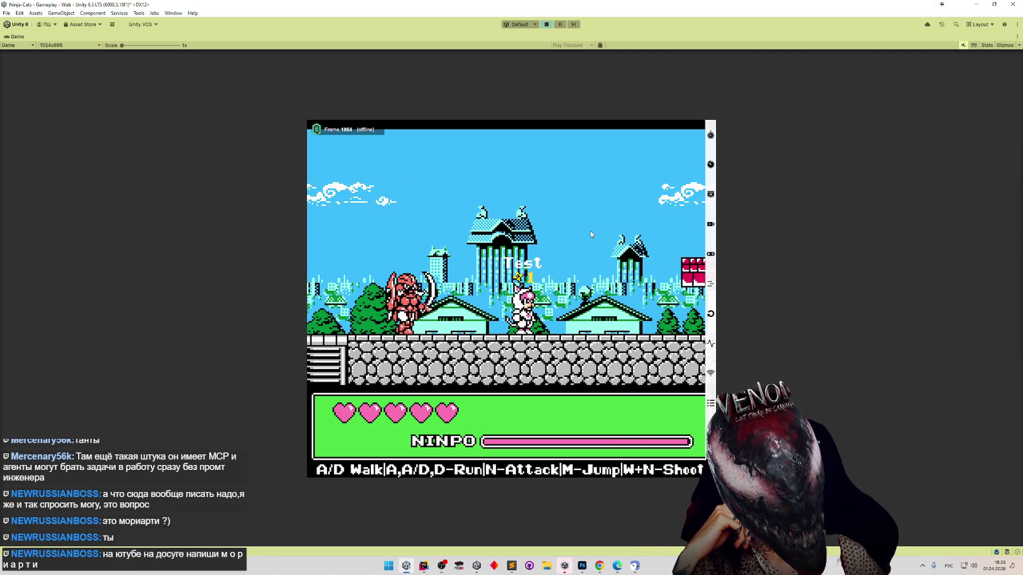
key("d")
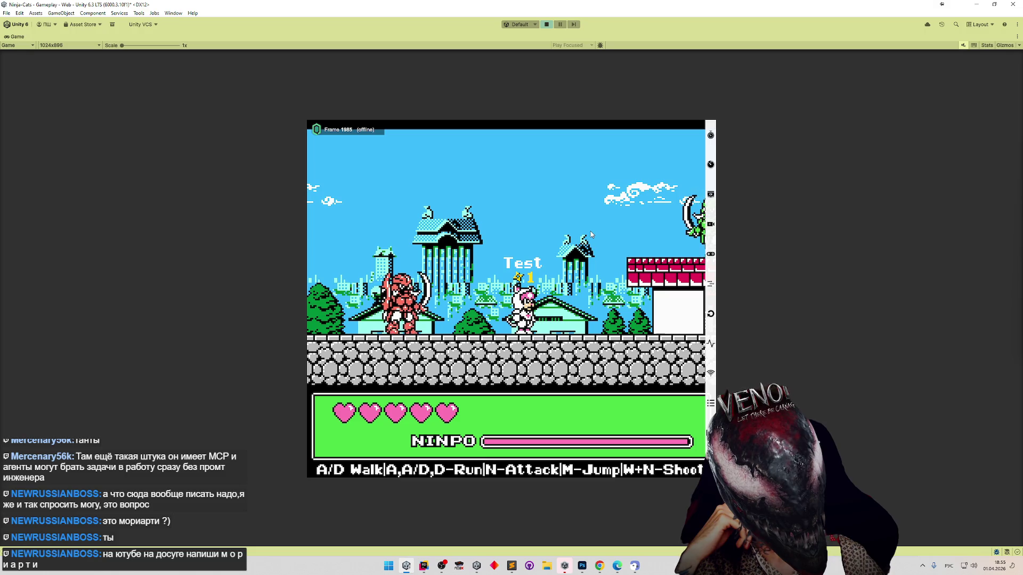
key("d")
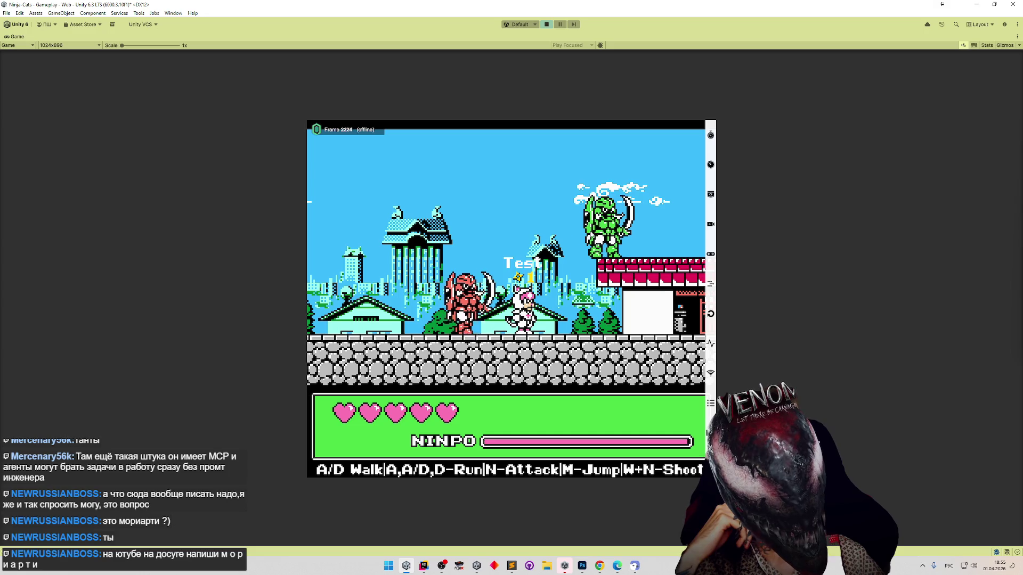
key("d")
key("d")
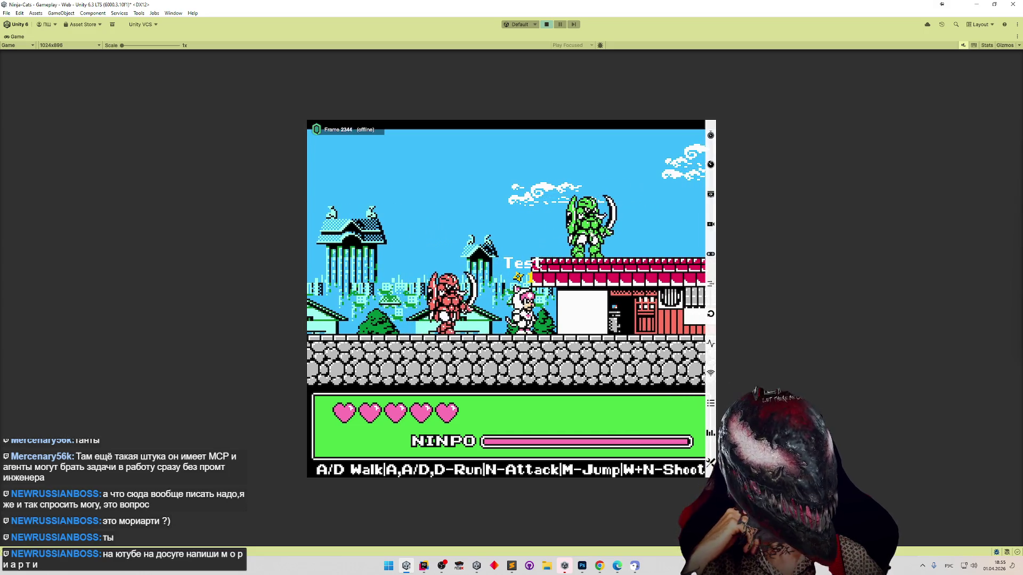
key("d")
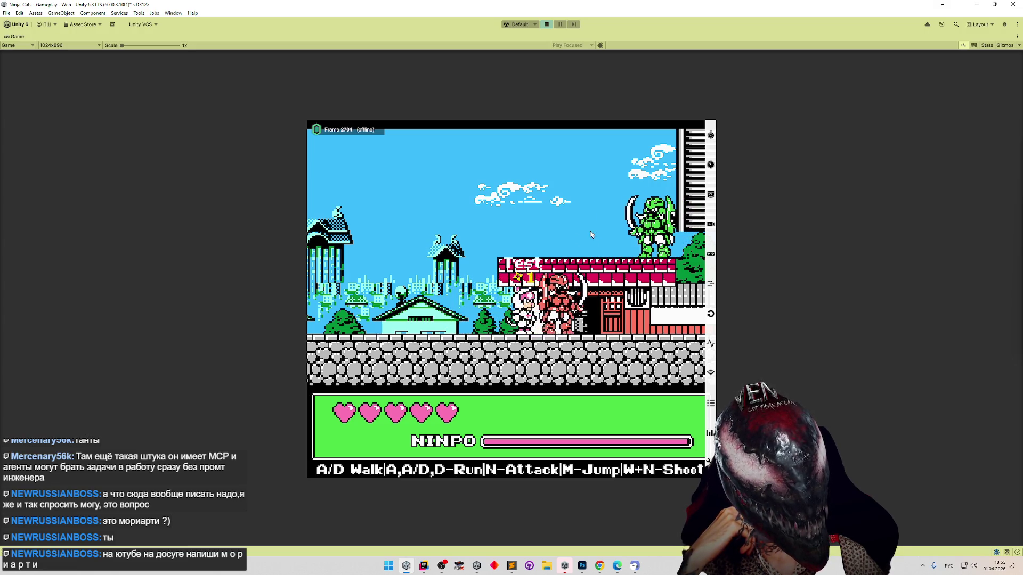
key("d")
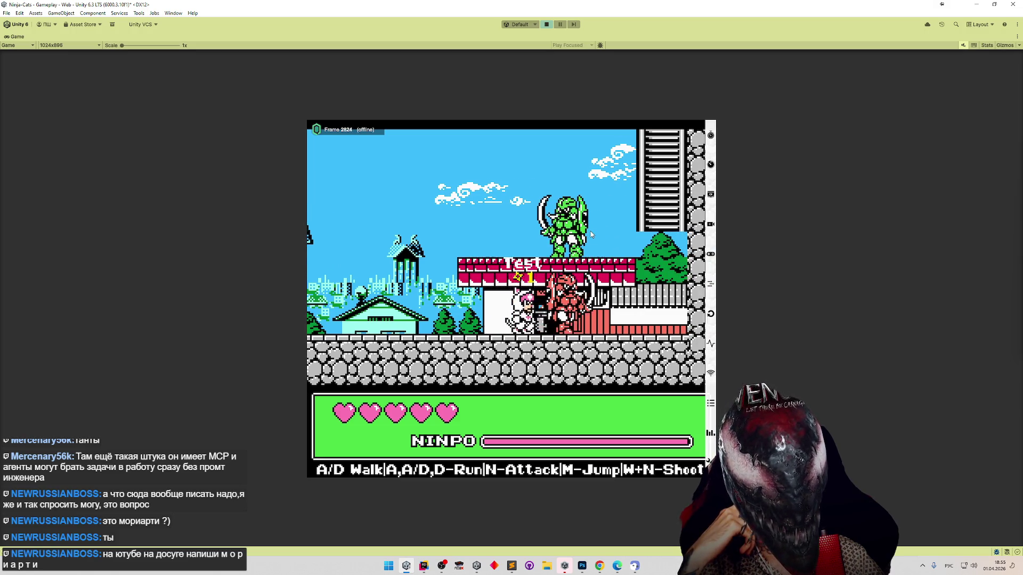
key("d")
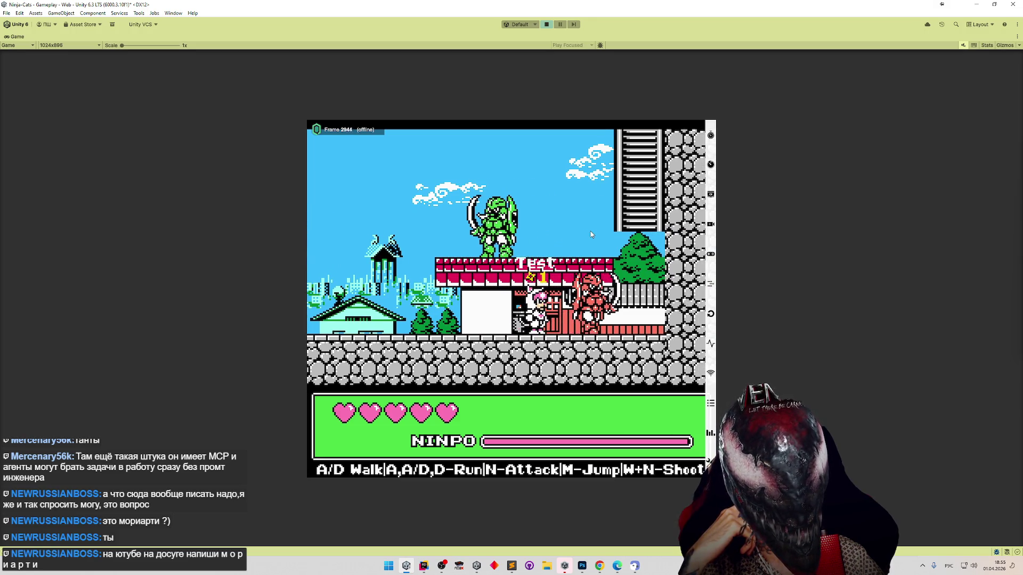